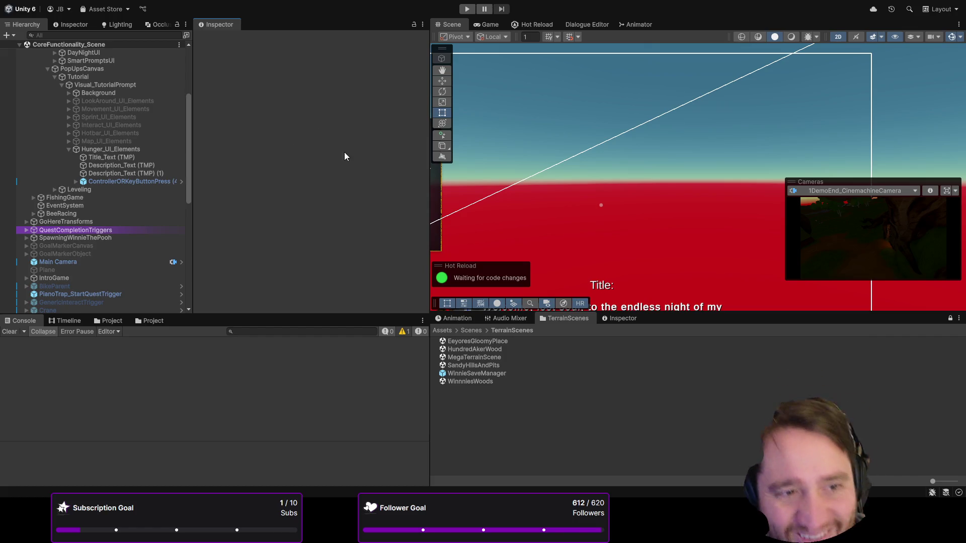
# - Inspect the Description_Text, ControllerORKeyButtonPress and Title_Text children of Hunger_UI_Elements
pyautogui.click(140, 174)
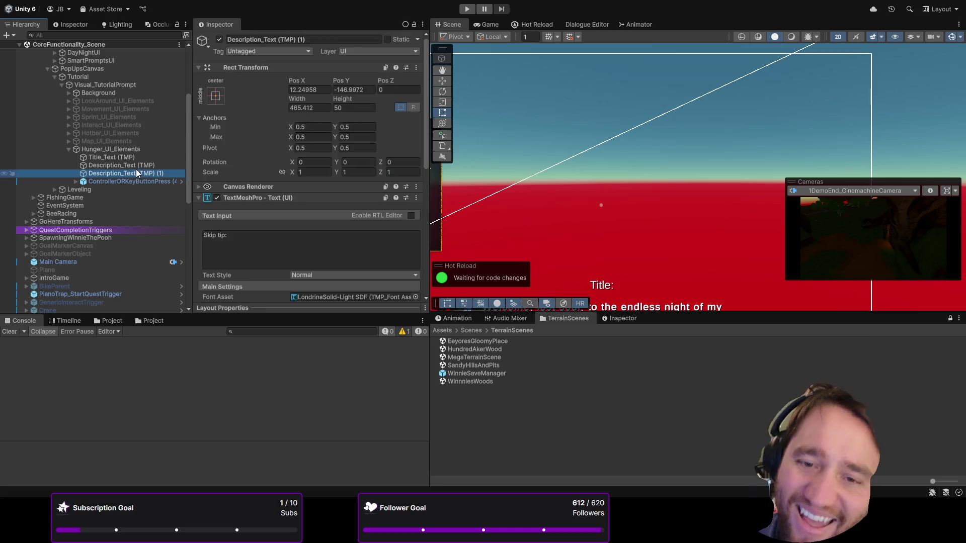
pyautogui.click(120, 182)
pyautogui.click(115, 157)
# - Collapse Hunger_UI_Elements, select Tutorial, and drag the group into its Hunger_Tut Object slot
pyautogui.click(113, 150)
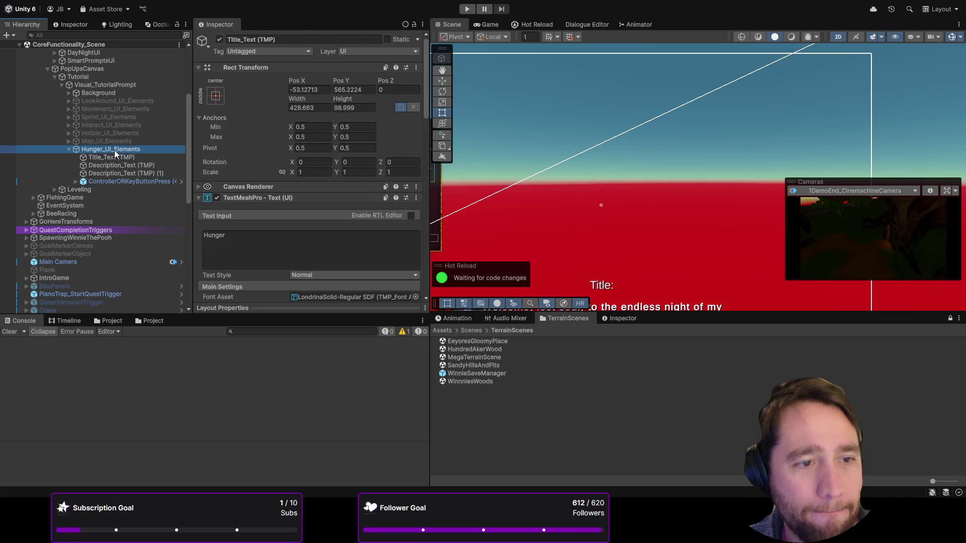
pyautogui.click(68, 149)
pyautogui.click(92, 79)
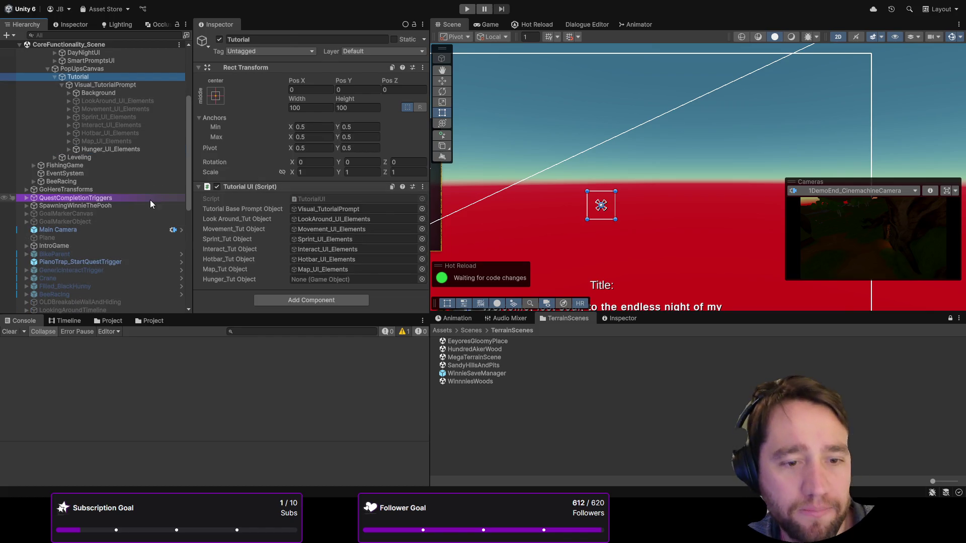
pyautogui.moveTo(124, 150)
pyautogui.mouseDown()
pyautogui.moveTo(171, 201)
pyautogui.moveTo(298, 286)
pyautogui.moveTo(307, 281)
pyautogui.mouseUp()
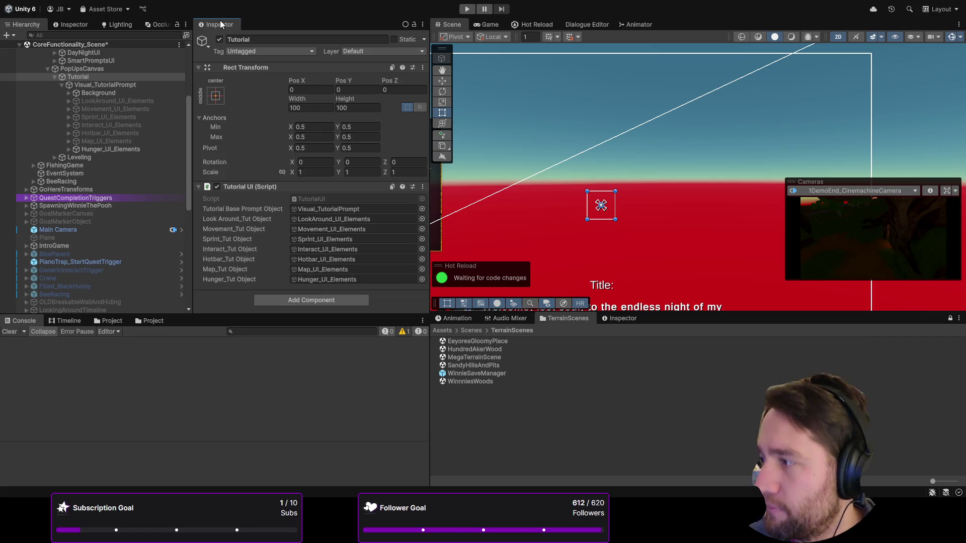
# - Compare Hunger_UI_Elements with Visual_TutorialPrompt, then deactivate the Visual_TutorialPrompt object
pyautogui.click(104, 149)
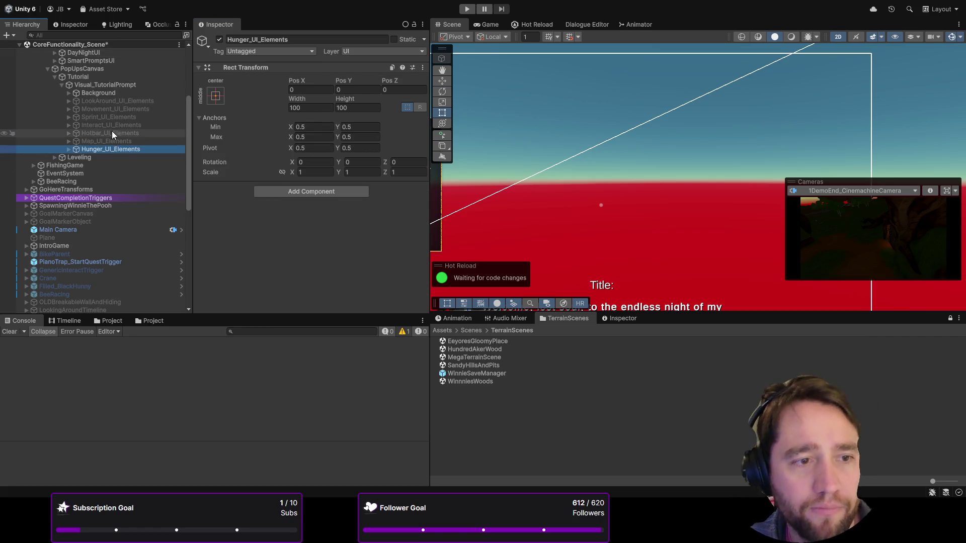
pyautogui.click(117, 85)
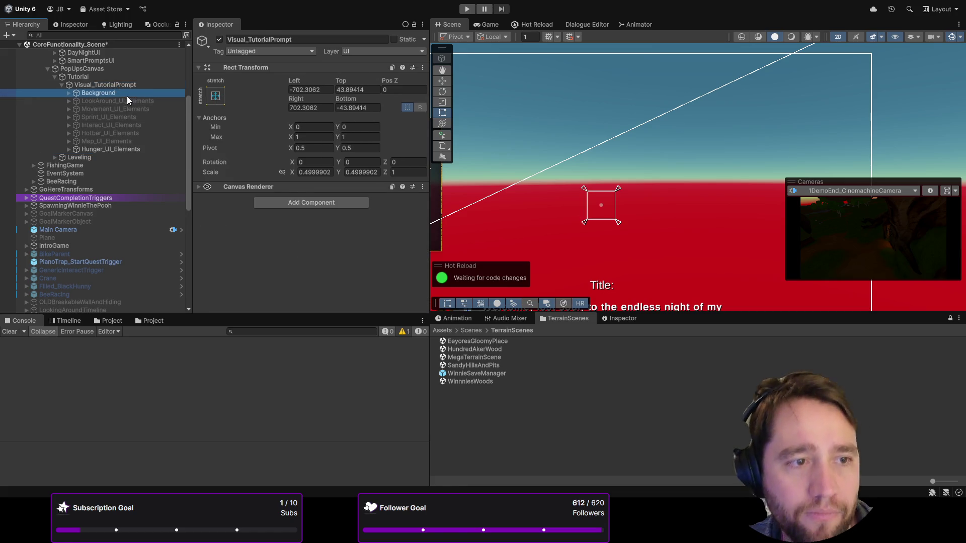
pyautogui.click(102, 79)
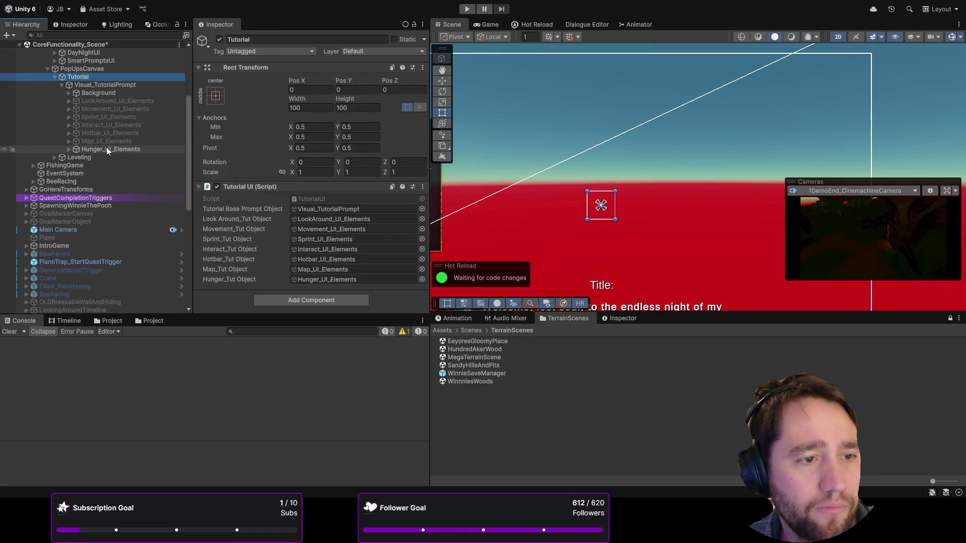
pyautogui.click(103, 149)
pyautogui.click(105, 84)
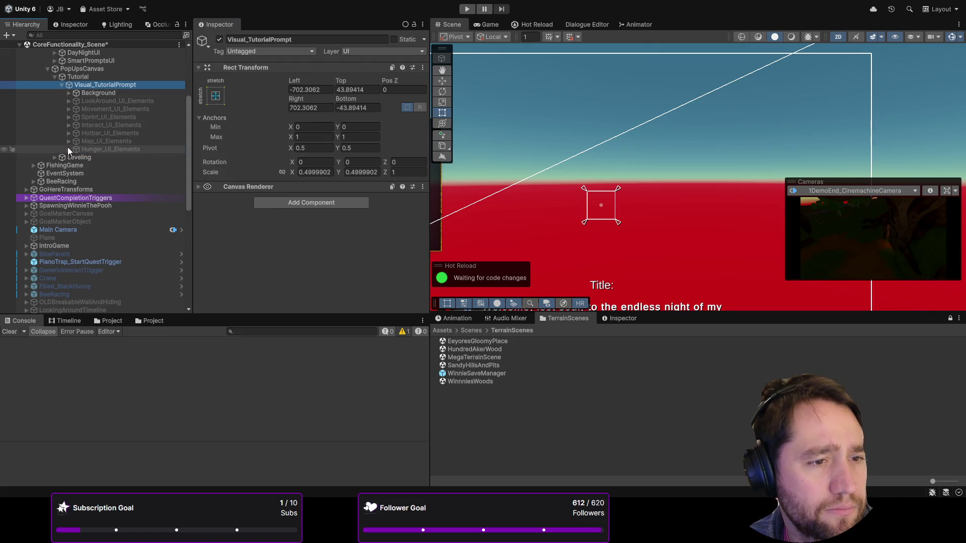
pyautogui.click(55, 157)
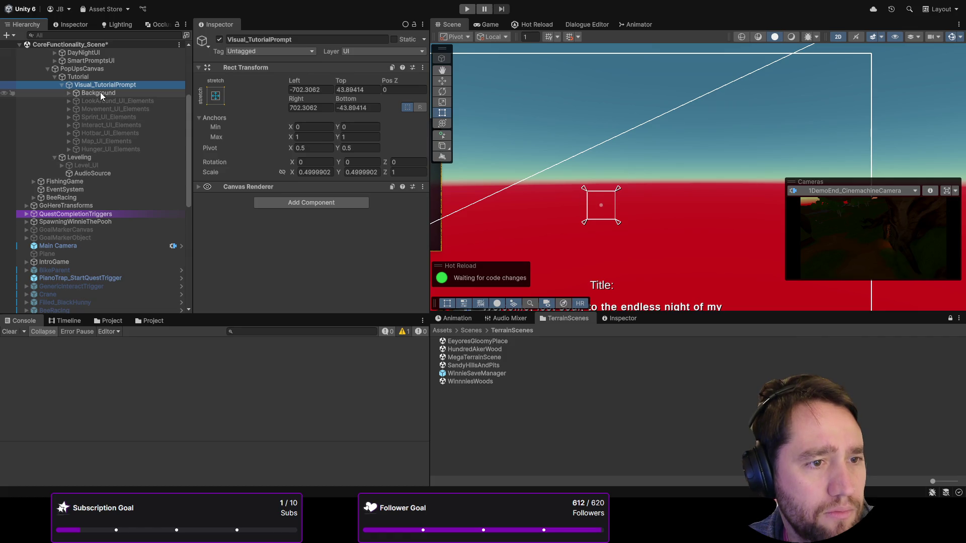
pyautogui.click(219, 39)
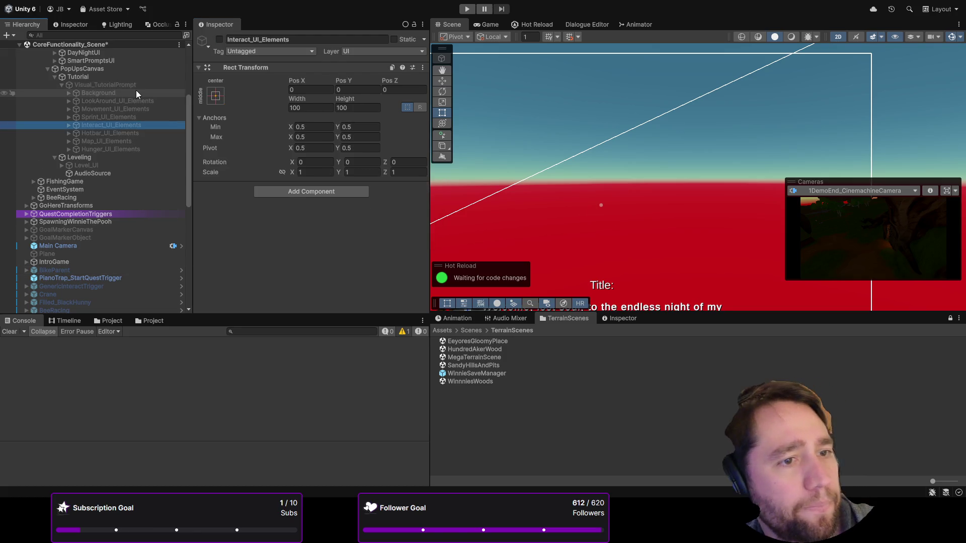
# - Return to the Tutorial object and locate the object assigned as its base prompt
pyautogui.click(125, 78)
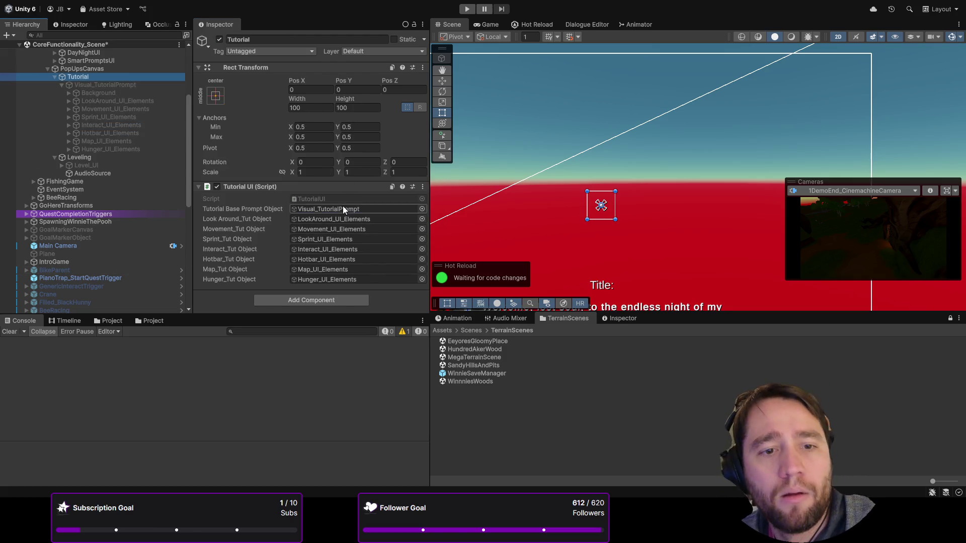
pyautogui.click(343, 208)
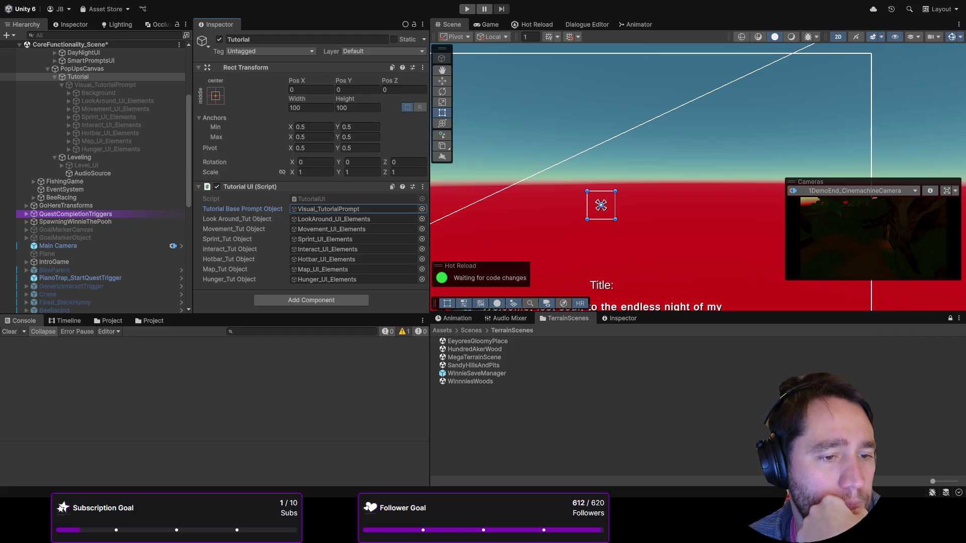
pyautogui.scroll(6, 131, 152)
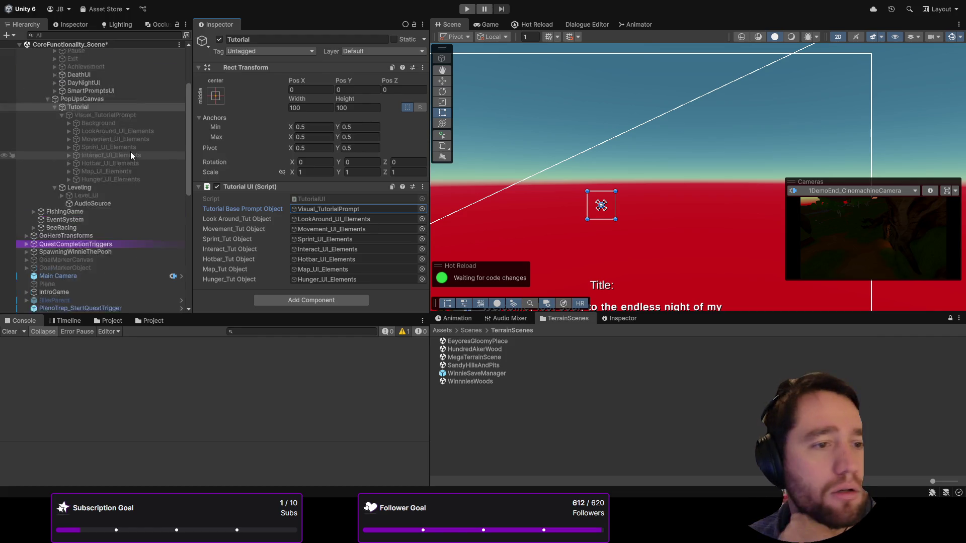
pyautogui.scroll(-9, 81, 84)
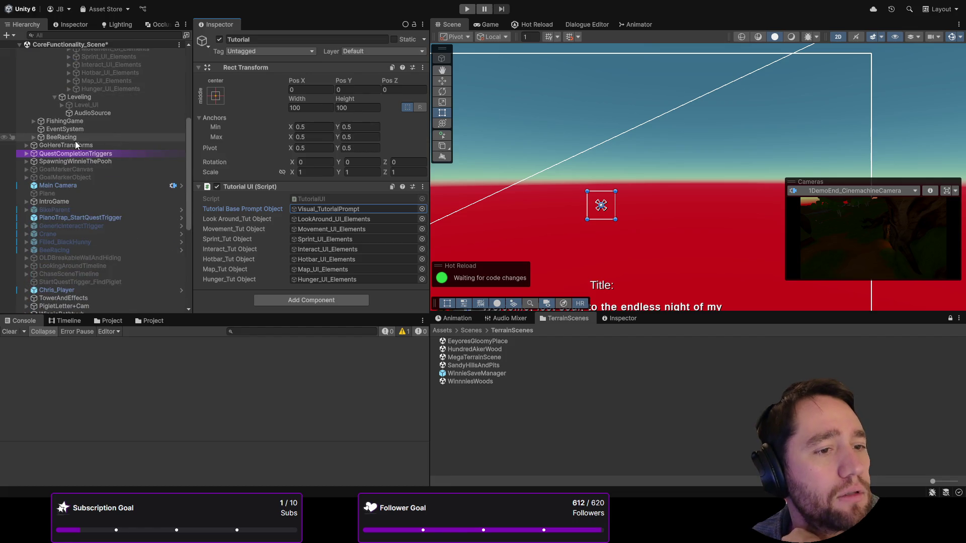
# - Expand SpawningWinnieThePooh and inspect AngryBear_Enemy with its Audio Source folded away
pyautogui.click(30, 162)
pyautogui.click(25, 161)
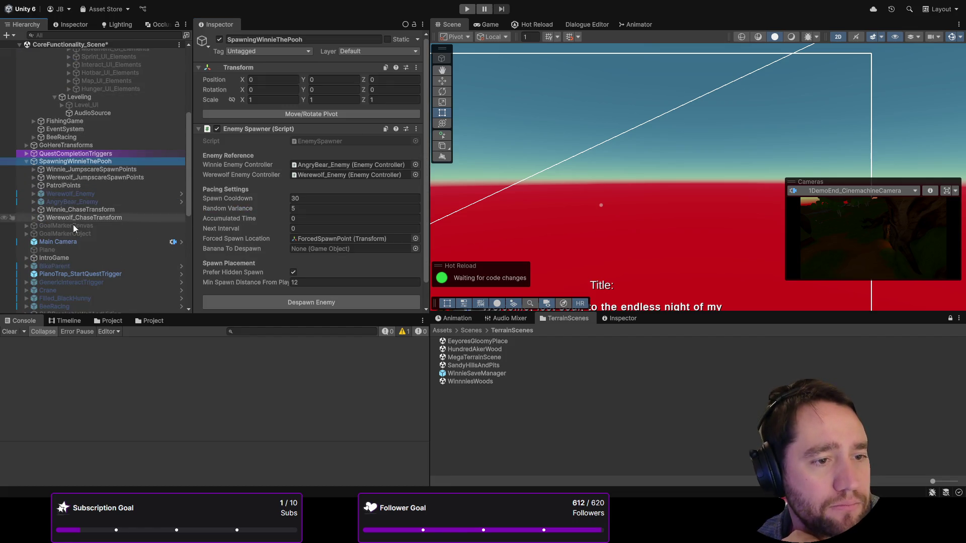
pyautogui.click(100, 202)
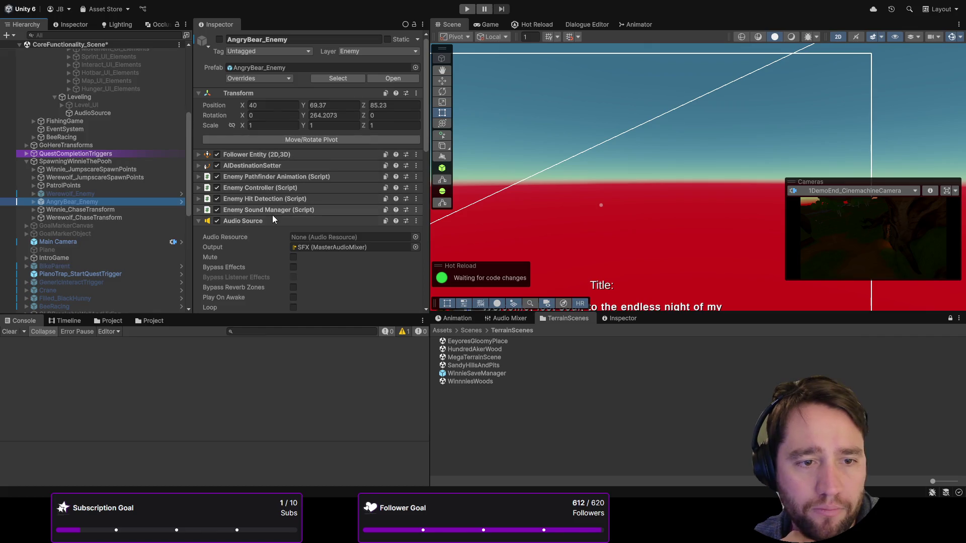
pyautogui.click(273, 220)
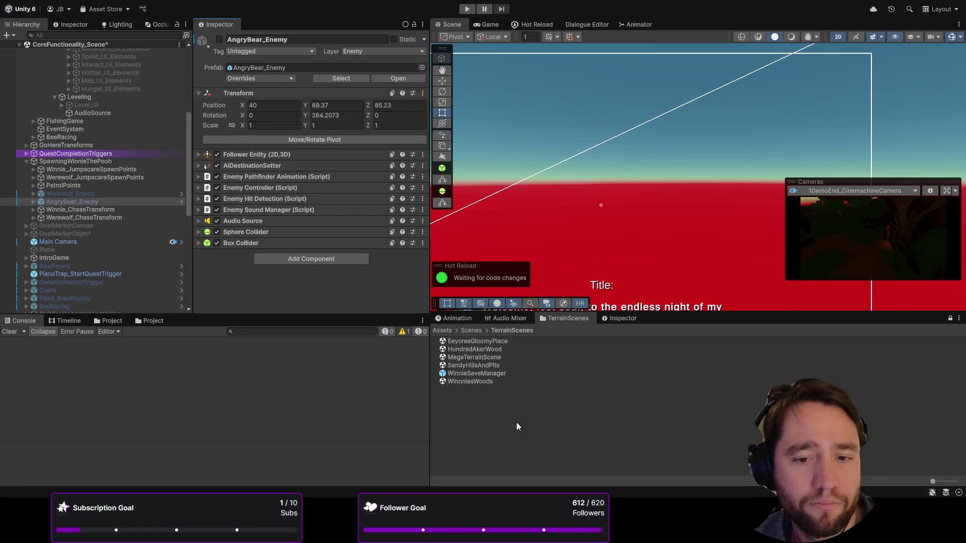
# - Clear the current object selection and the Console warnings
pyautogui.click(525, 432)
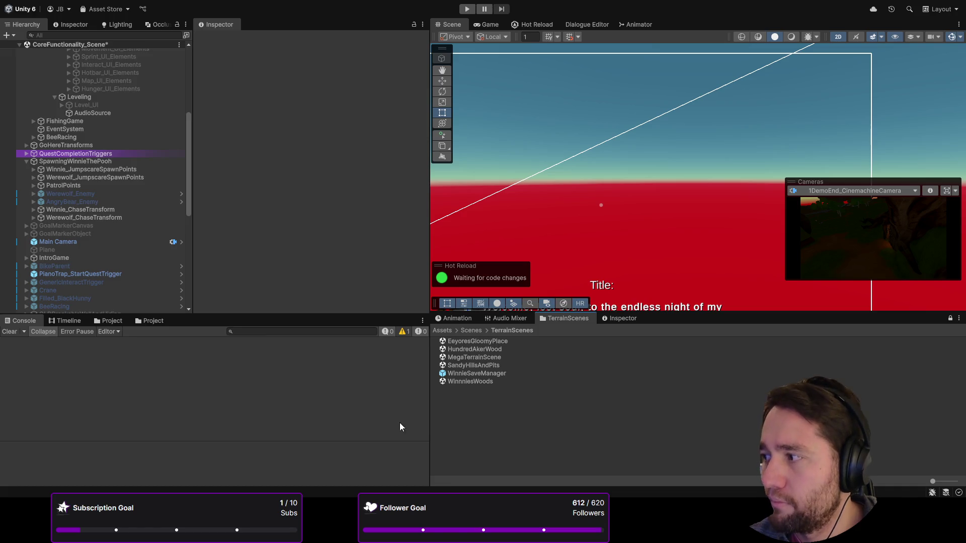
pyautogui.click(9, 333)
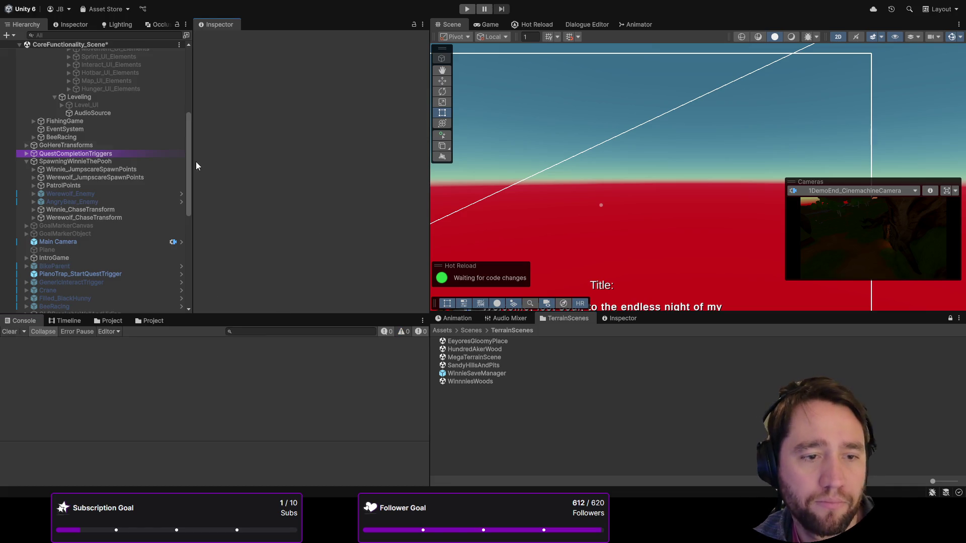
pyautogui.scroll(6, 140, 138)
# - Select the Menu manager and expand then collapse its four-image Background Images Array
pyautogui.click(118, 117)
pyautogui.scroll(-5, 237, 171)
pyautogui.scroll(5, 231, 152)
pyautogui.click(212, 239)
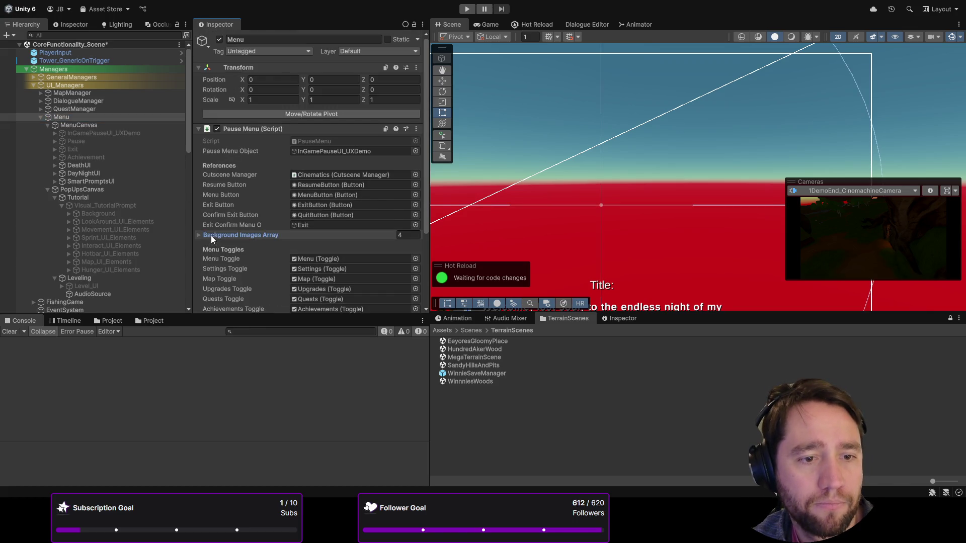
pyautogui.scroll(-3, 231, 160)
pyautogui.click(210, 306)
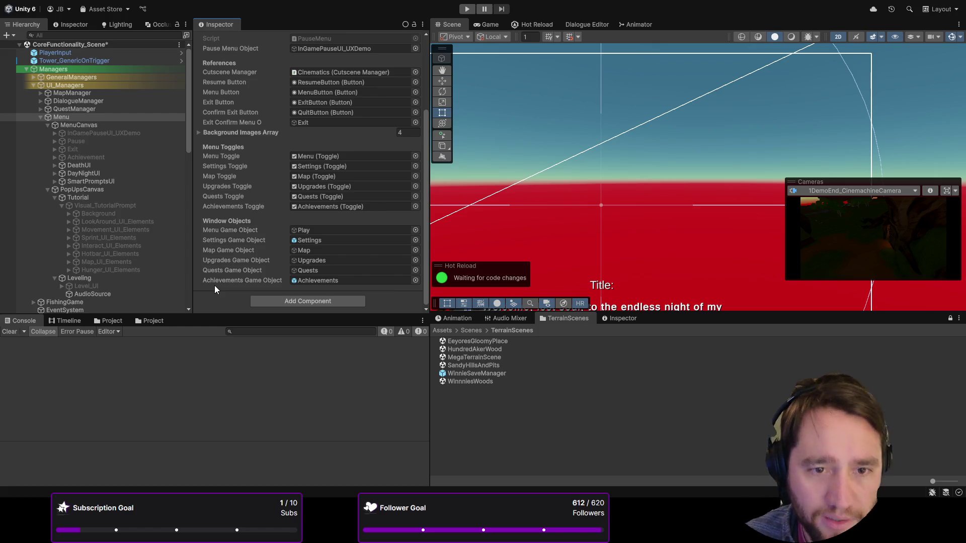
pyautogui.scroll(5, 272, 194)
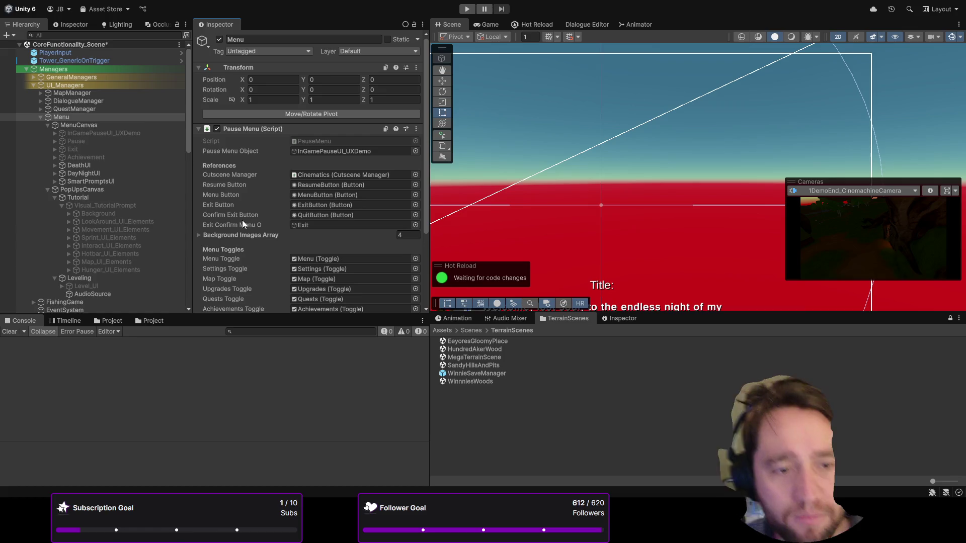
pyautogui.click(241, 233)
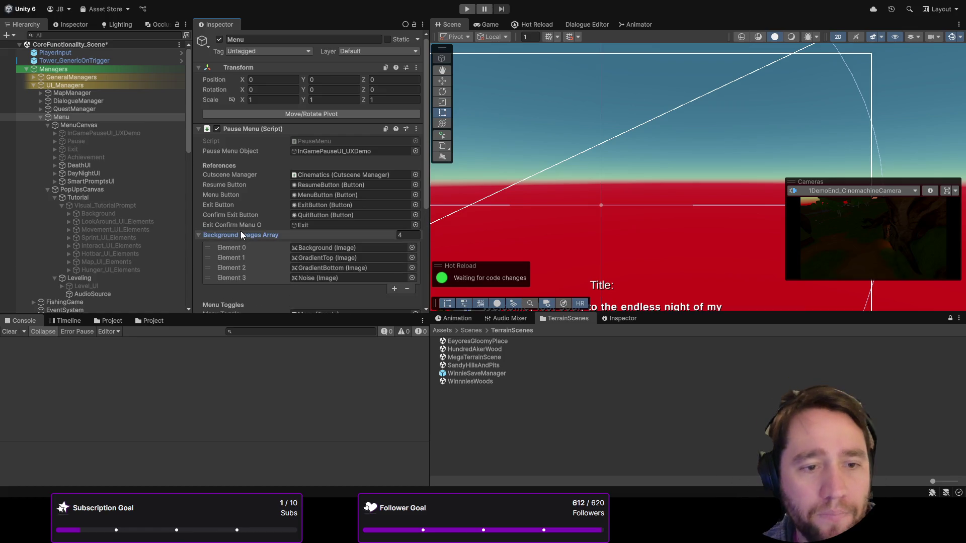
pyautogui.scroll(-3, 242, 211)
pyautogui.scroll(2, 242, 193)
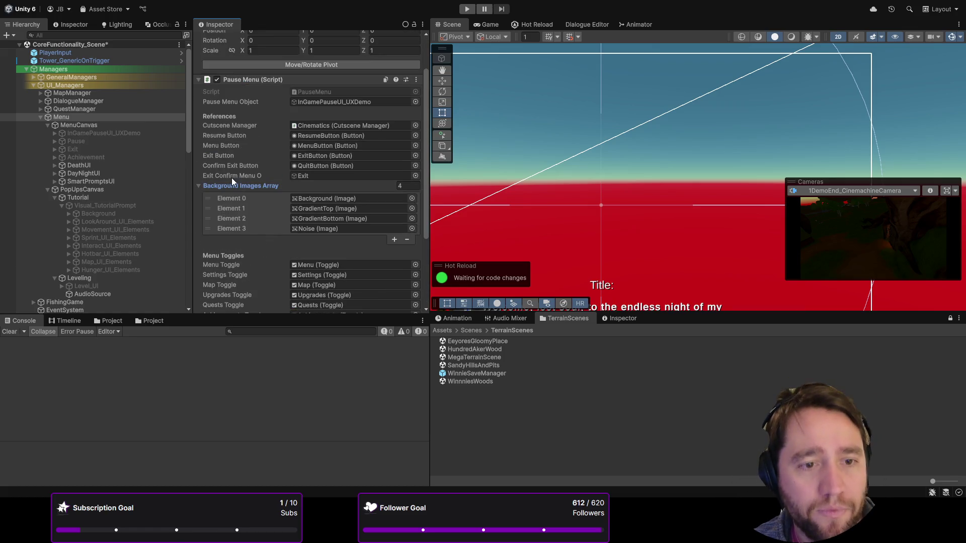
pyautogui.click(230, 183)
pyautogui.scroll(-1, 295, 238)
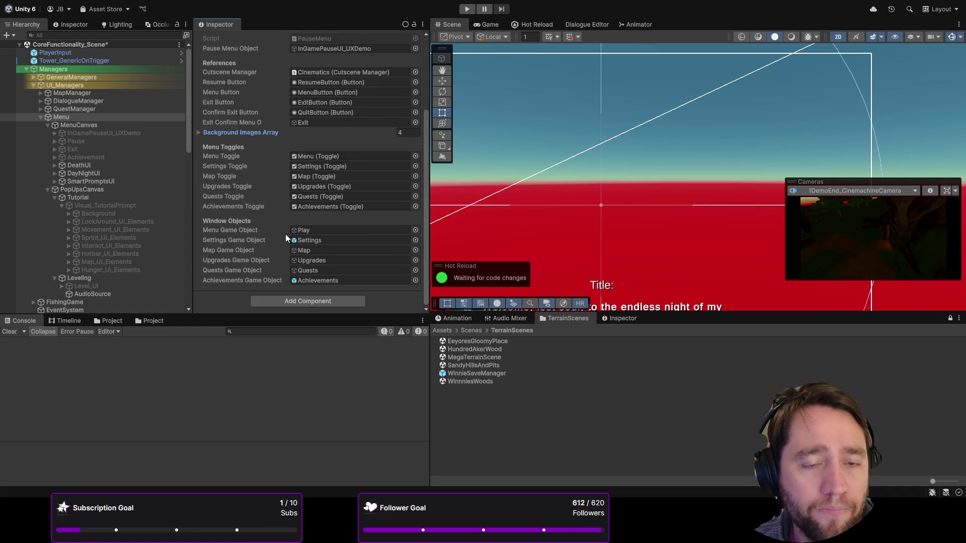
# - Select PopUpsCanvas and inspect the Tutorial pop-up object's prompt references
pyautogui.click(92, 191)
pyautogui.click(86, 196)
pyautogui.scroll(-1, 91, 176)
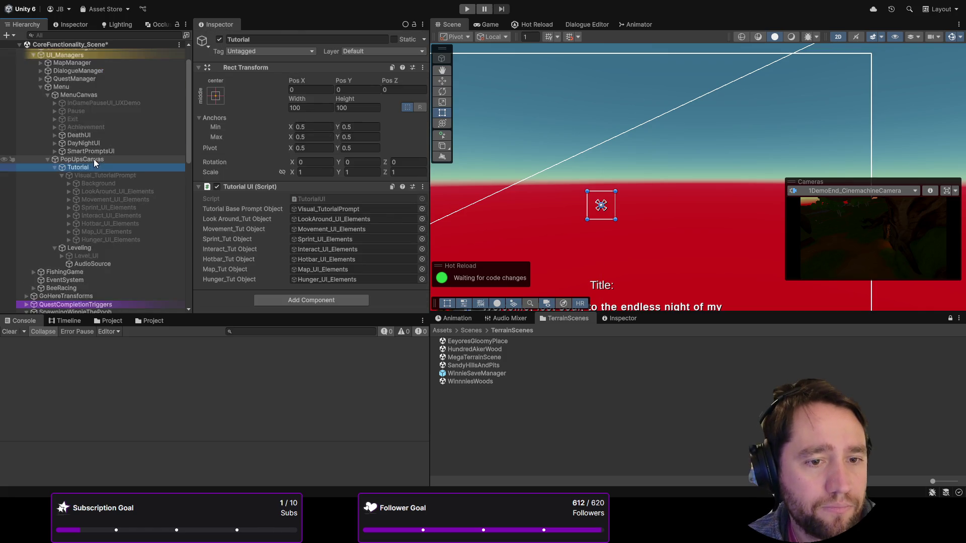
pyautogui.scroll(-1, 94, 159)
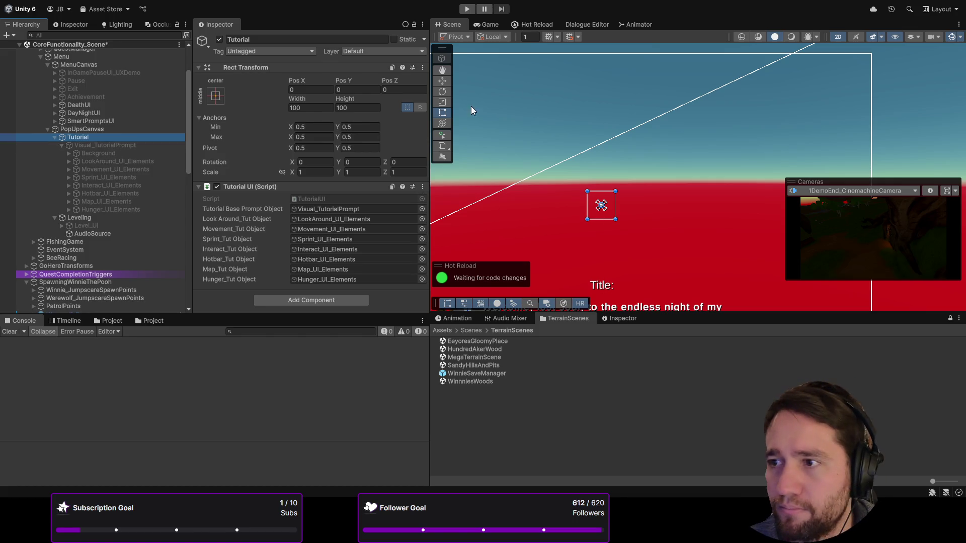
pyautogui.click(55, 137)
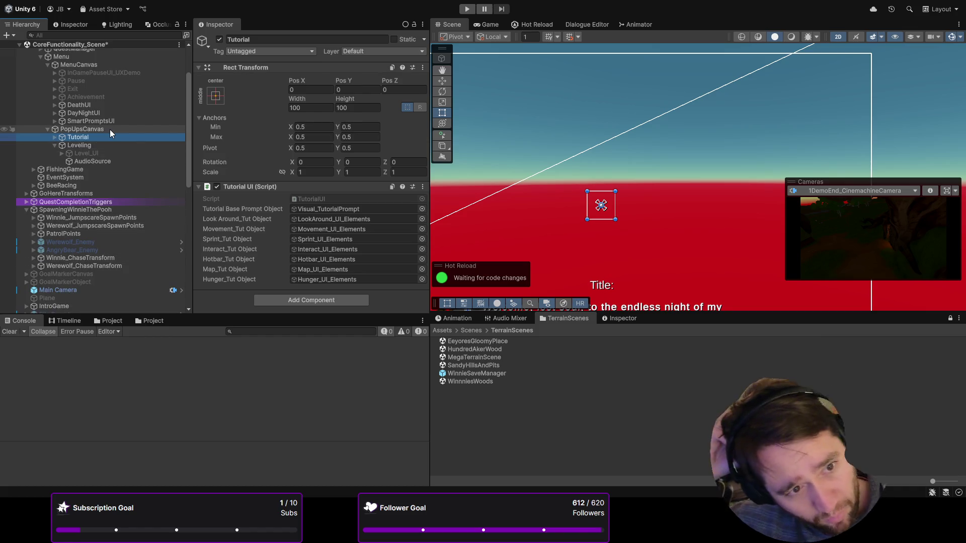
# - Select the SpawningWinnieThePooh object in the Hierarchy
pyautogui.scroll(-5, 32, 182)
pyautogui.scroll(2, 85, 142)
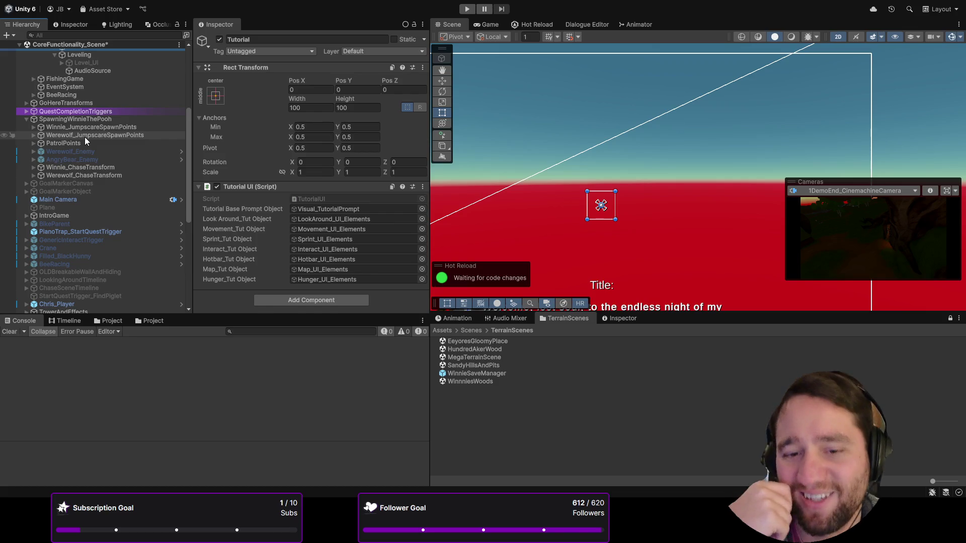
pyautogui.scroll(6, 125, 114)
pyautogui.scroll(-6, 121, 121)
pyautogui.scroll(6, 118, 111)
pyautogui.scroll(-7, 118, 110)
pyautogui.click(110, 89)
pyautogui.click(94, 81)
pyautogui.click(92, 89)
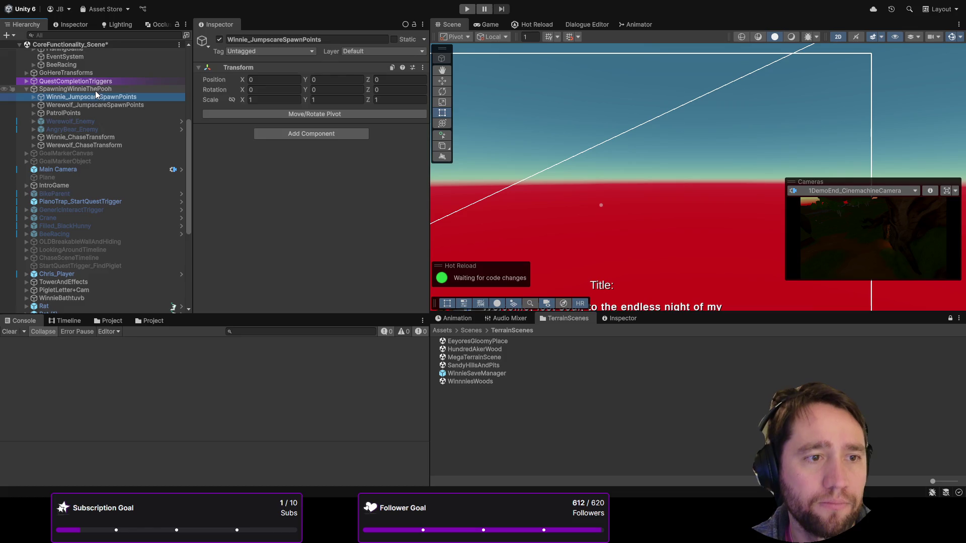
# - Inspect Winnie_JumpscareSpawnPoints, then bring up the Chris_Player object's components
pyautogui.click(96, 90)
pyautogui.click(89, 97)
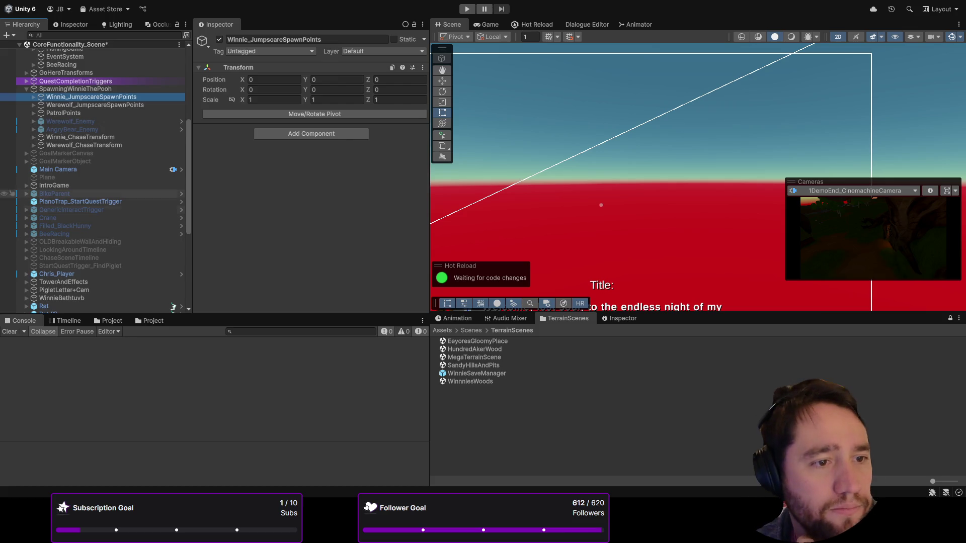
pyautogui.scroll(-3, 99, 185)
pyautogui.click(99, 185)
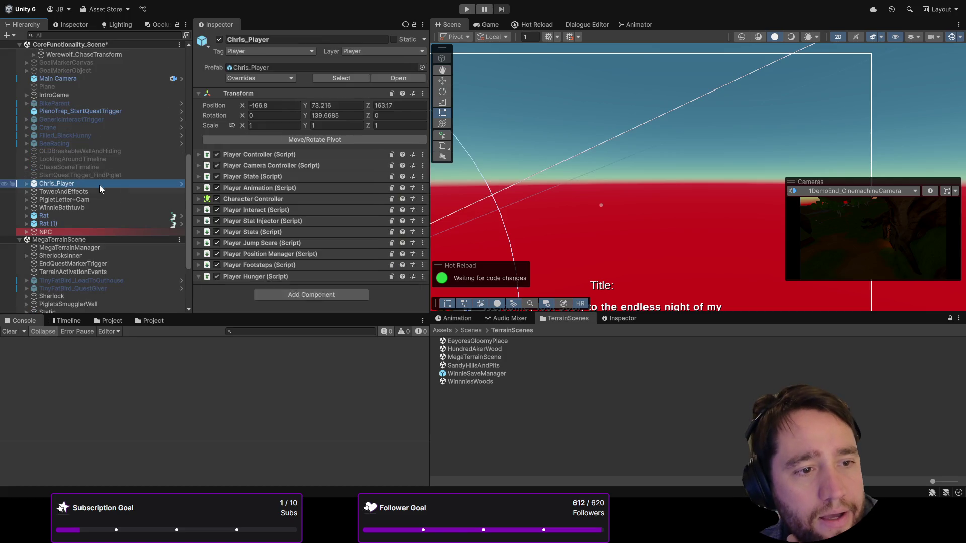
# - Expand Player Hunger to show Max Hunger 220 and thresholds 150, 90 and 10
pyautogui.click(246, 243)
pyautogui.scroll(-3, 246, 243)
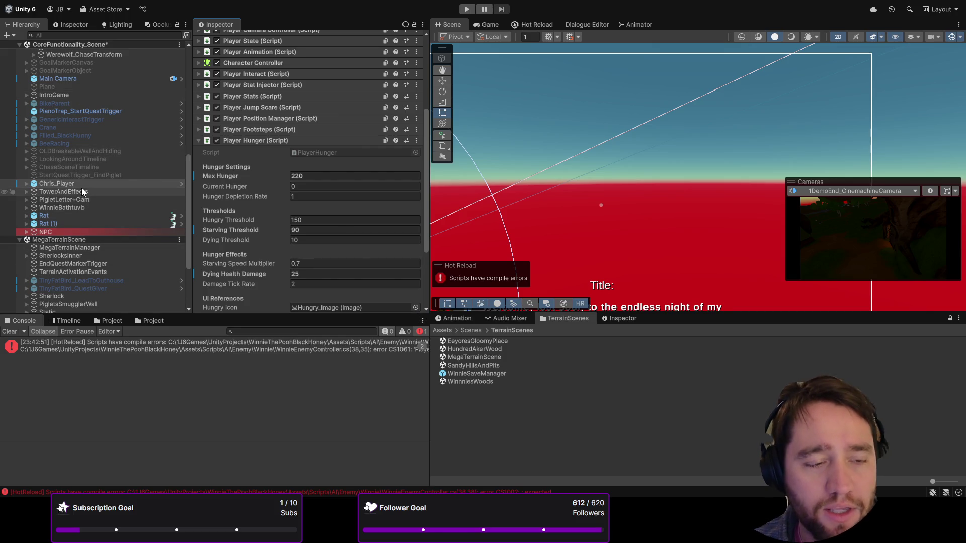
pyautogui.scroll(3, 83, 173)
pyautogui.scroll(-4, 84, 169)
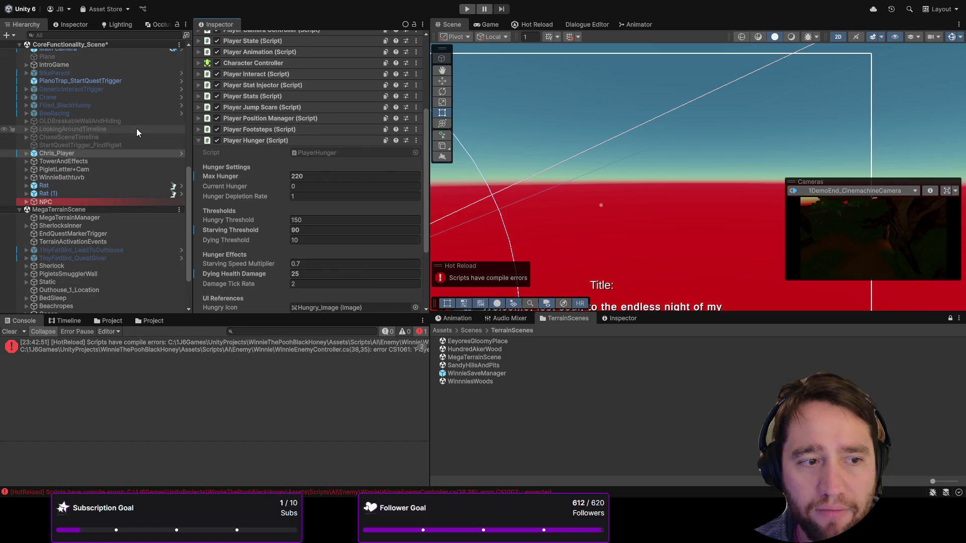
# - Review Player Hunger (Max Hunger 220) beside the CS1061 error in WinnieEnemyController.cs
pyautogui.scroll(3, 137, 132)
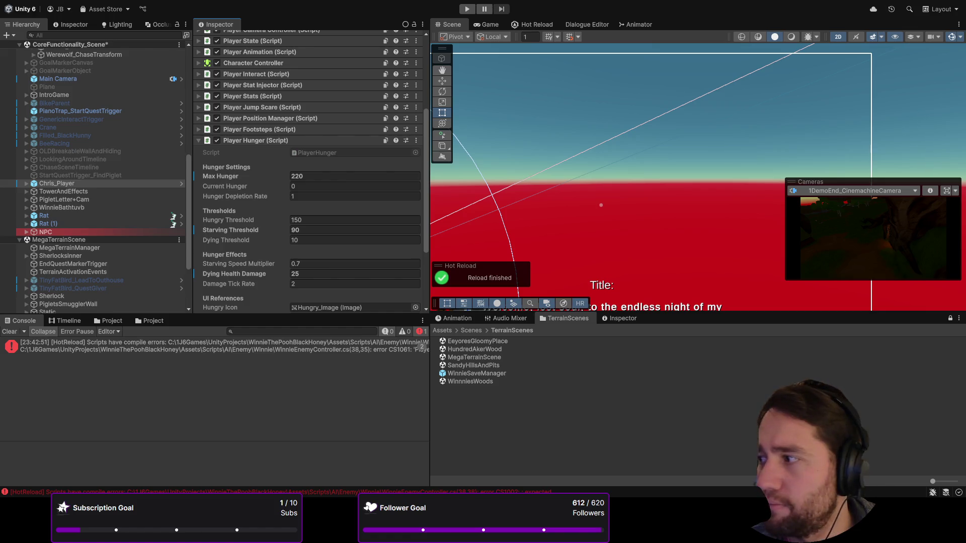
# - Clear the Console, run a Hot Reload recompile, then review and clear the compile errors
pyautogui.click(9, 331)
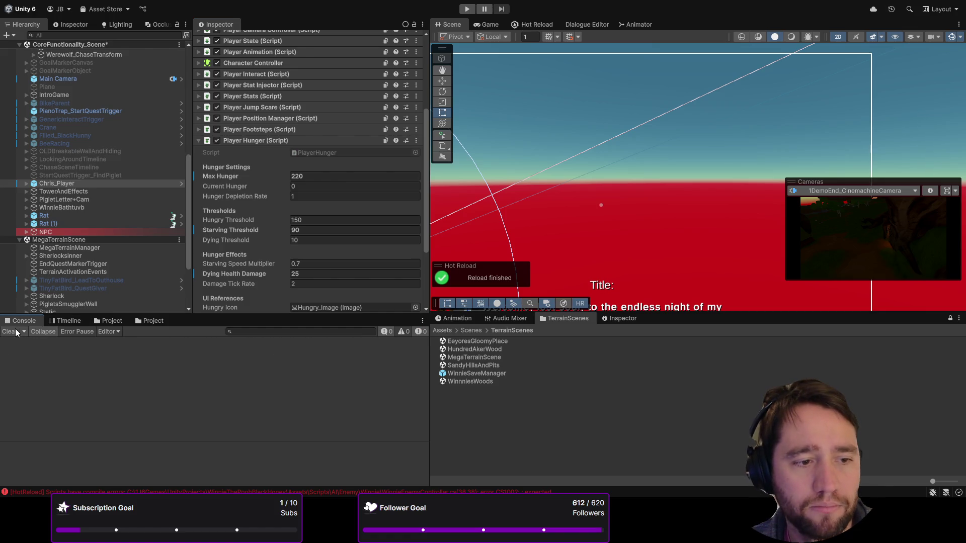
pyautogui.click(554, 25)
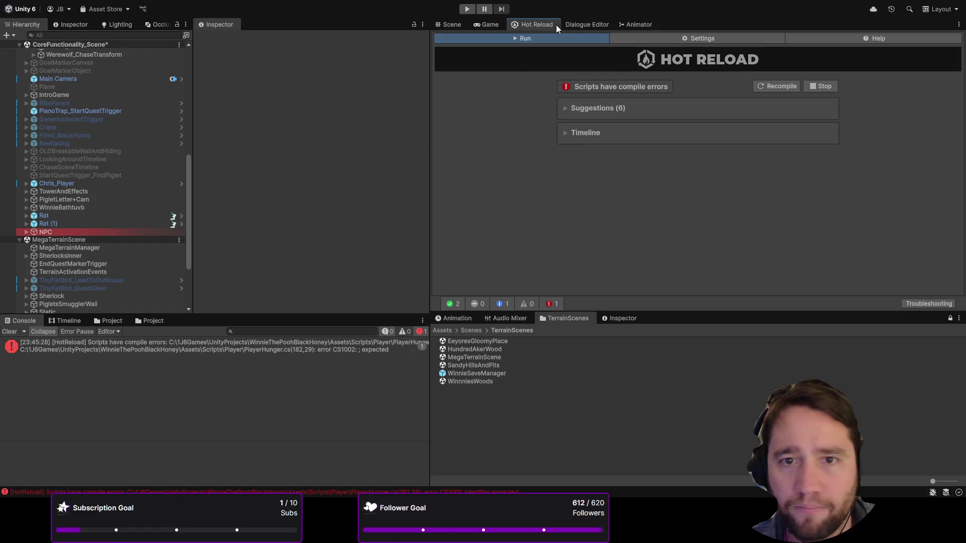
pyautogui.click(755, 85)
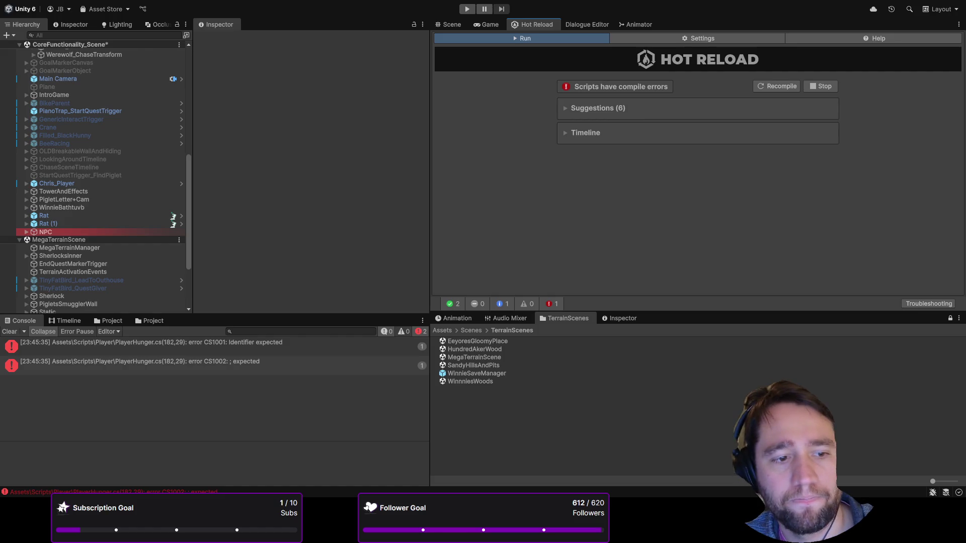
pyautogui.click(81, 346)
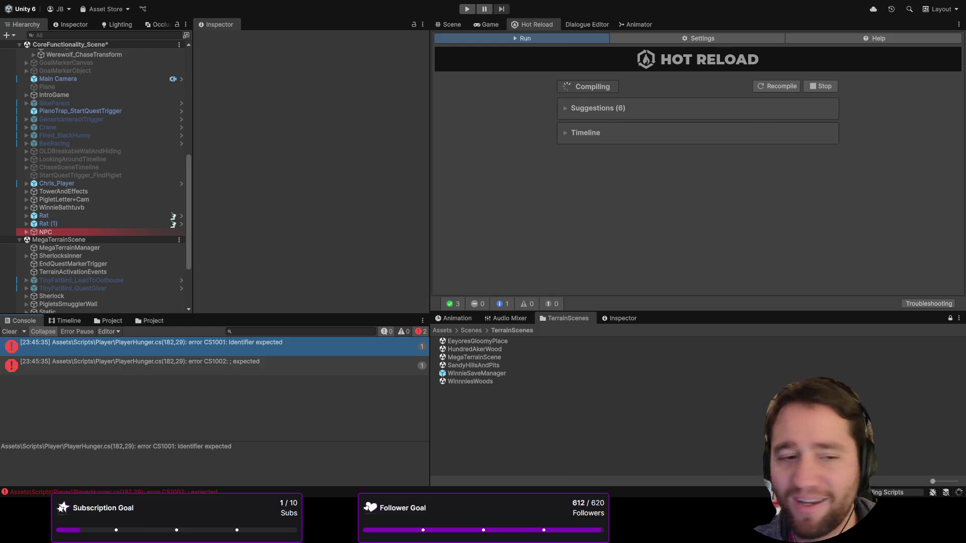
pyautogui.click(13, 332)
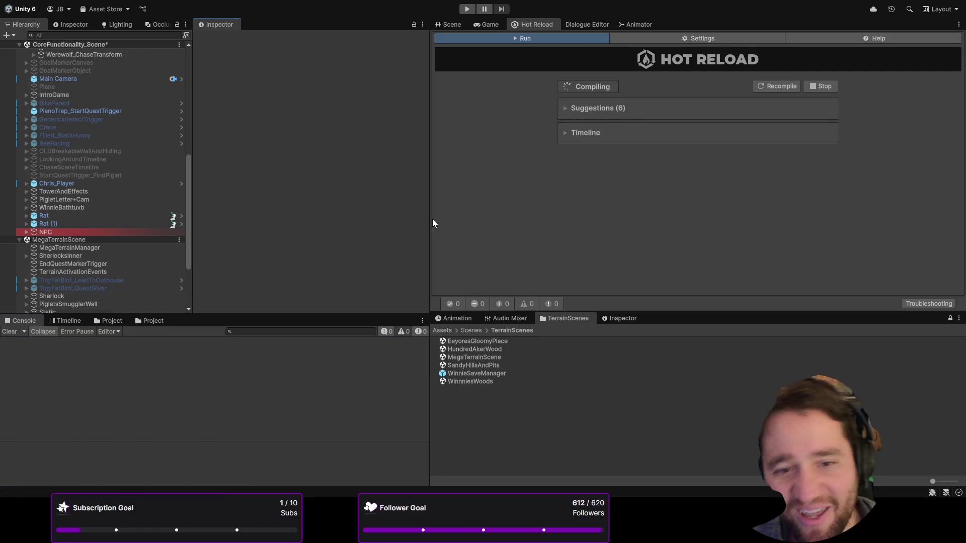
# - Save CoreFunctionality_Scene with Ctrl+S and switch to the running Game view
pyautogui.click(126, 45)
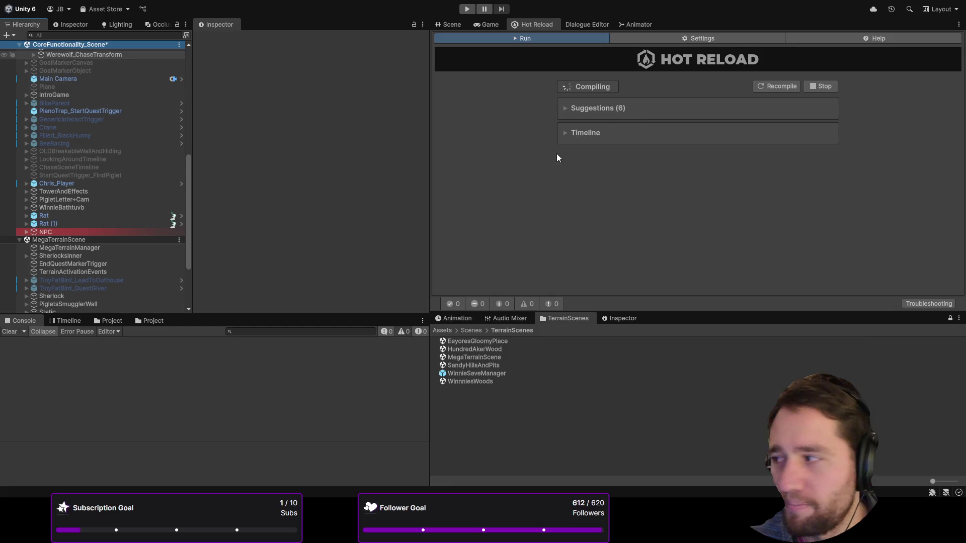
pyautogui.hotkey('ctrl', 's')
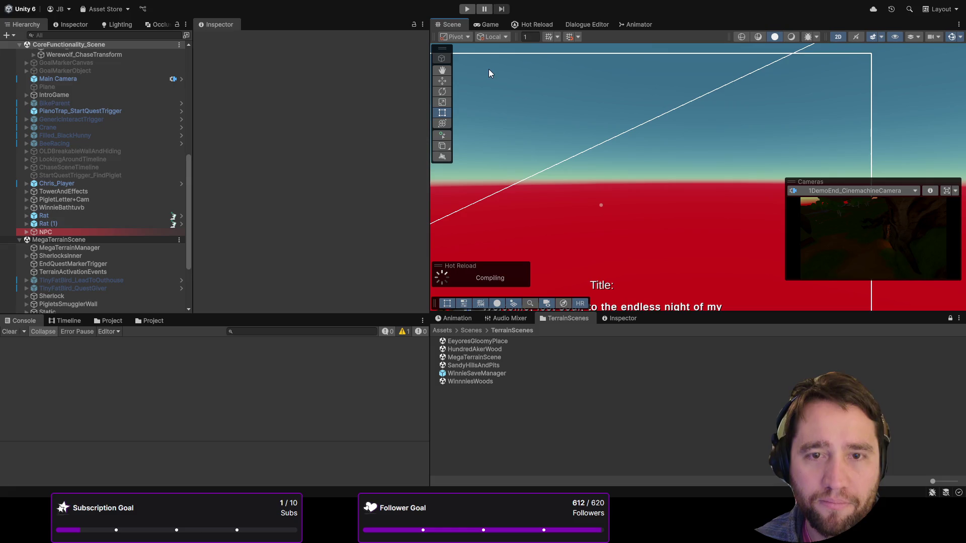
pyautogui.click(493, 26)
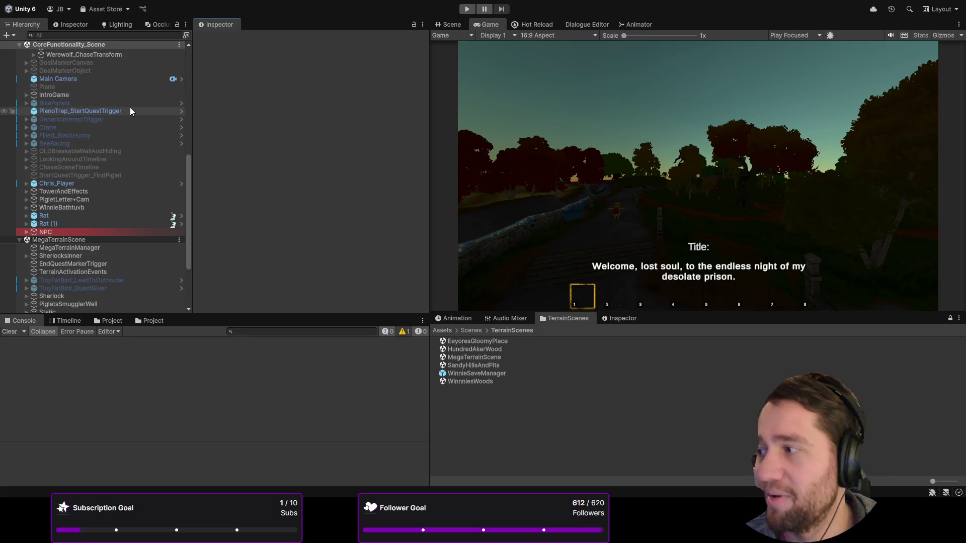
# - Clear the Console and inspect PopUpsCanvas > Leveling with its 4-reward Single Reel Reward Spinner
pyautogui.scroll(6, 143, 177)
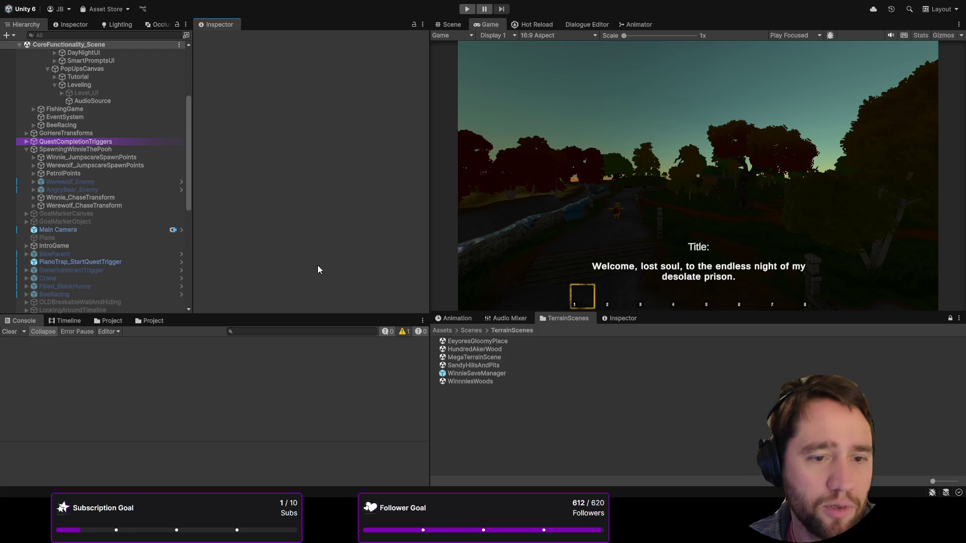
pyautogui.click(9, 332)
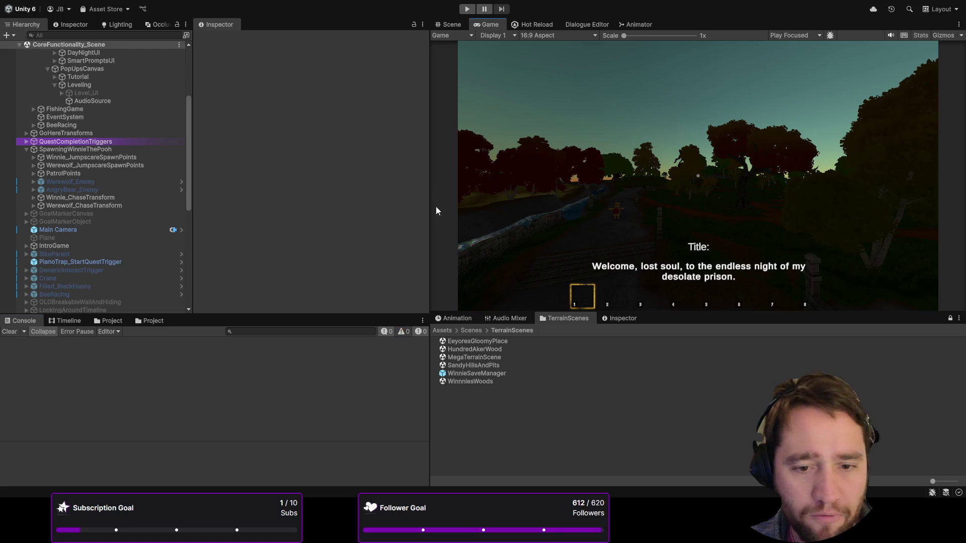
pyautogui.scroll(5, 151, 184)
pyautogui.click(86, 190)
pyautogui.click(92, 205)
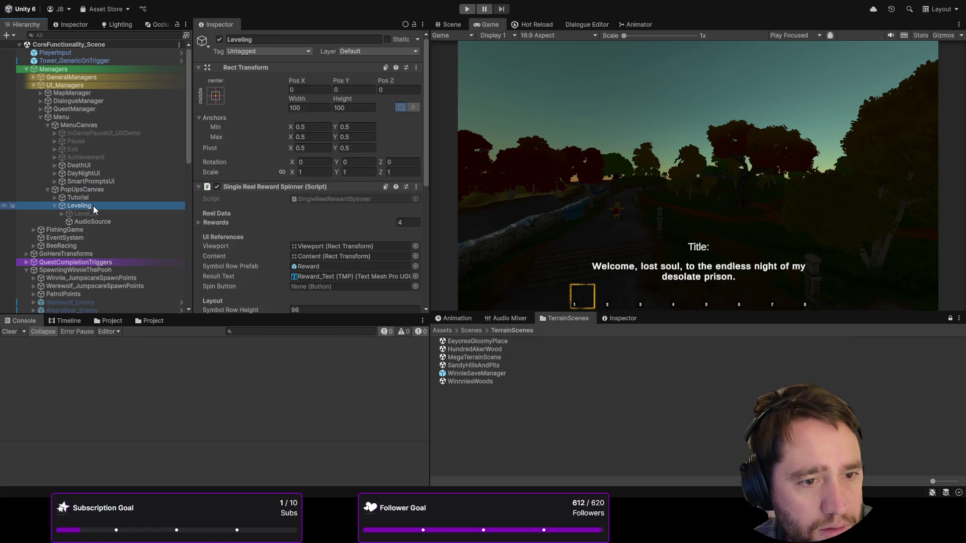
# - Inspect the Tutorial popup object's settings
pyautogui.scroll(-3, 88, 151)
pyautogui.click(79, 138)
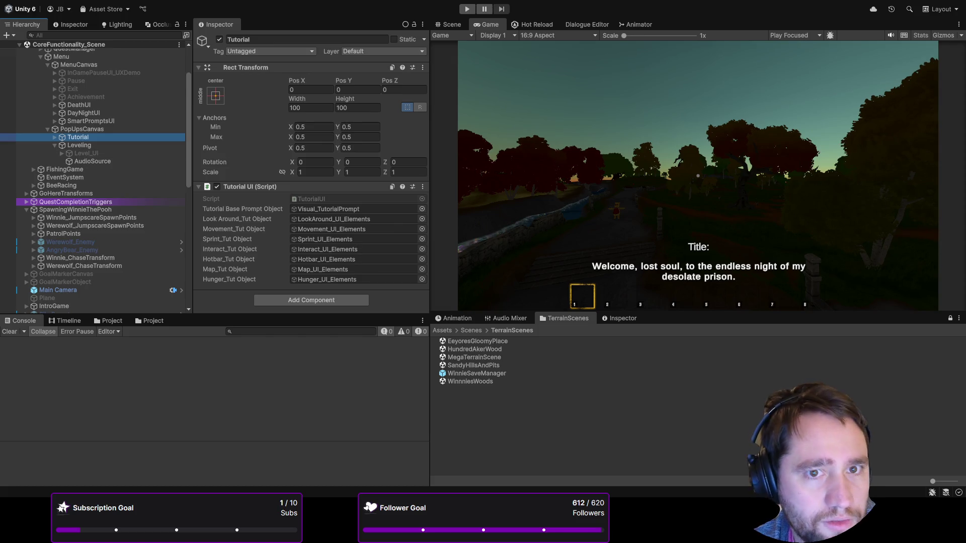
pyautogui.scroll(3, 90, 151)
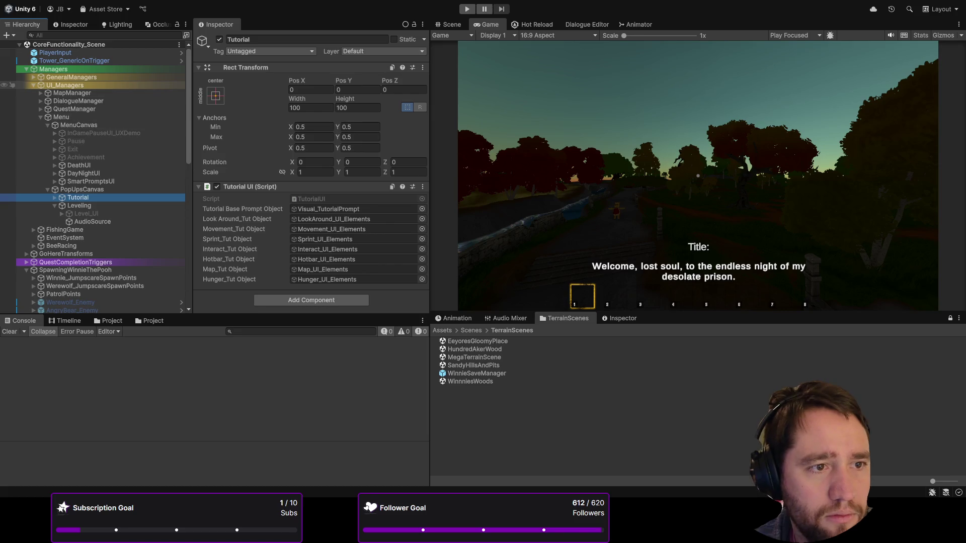
# - Enable Play Winnie Introducing Self on GeneralManagers > Cinematics and start Play mode
pyautogui.click(40, 77)
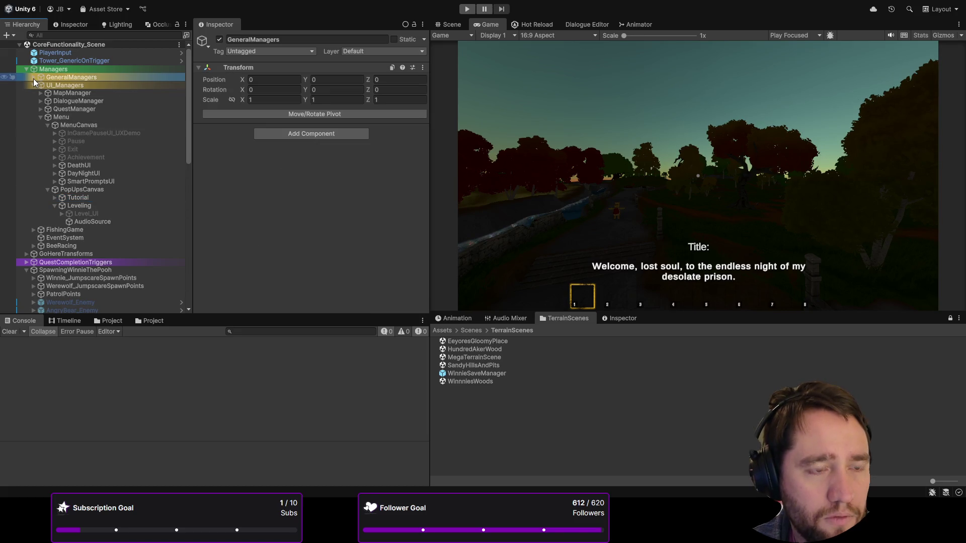
pyautogui.click(34, 85)
pyautogui.click(33, 77)
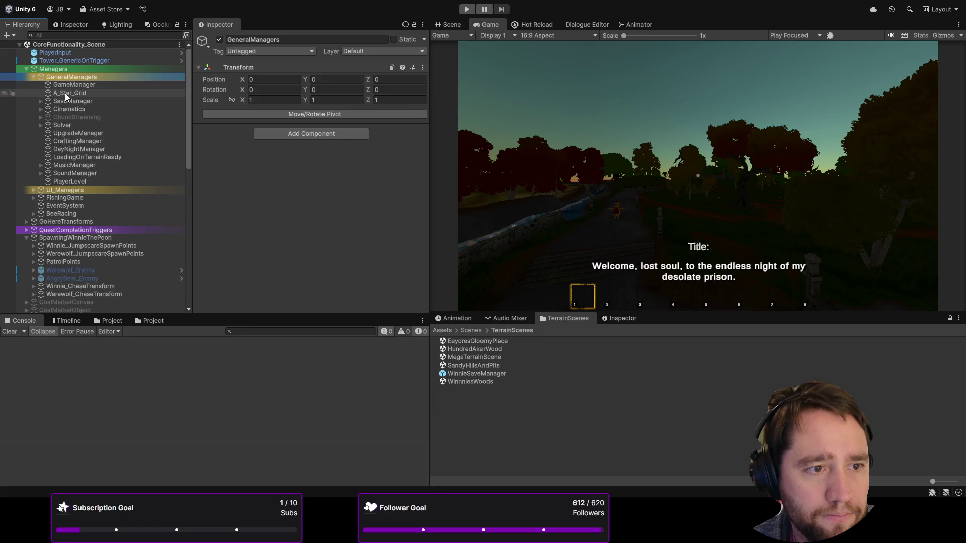
pyautogui.click(67, 109)
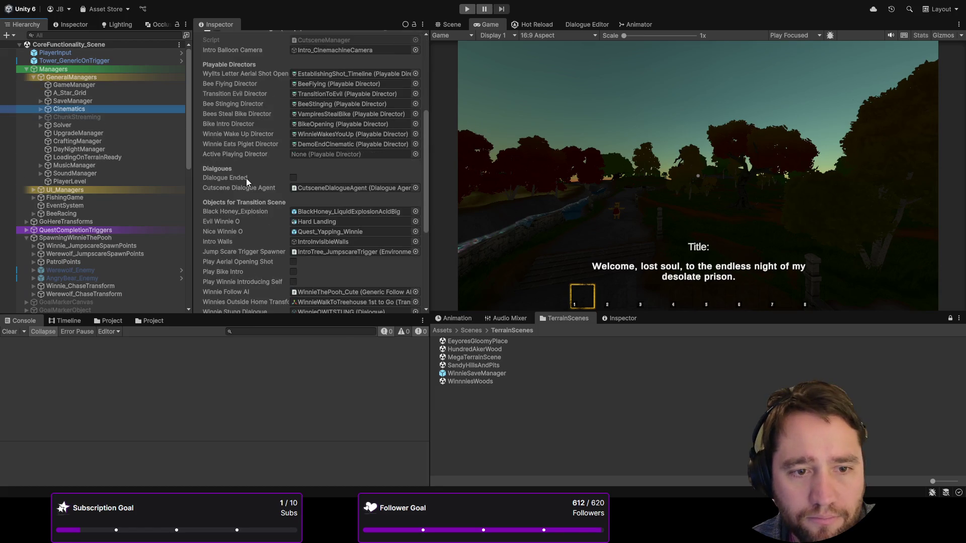
pyautogui.scroll(-3, 246, 178)
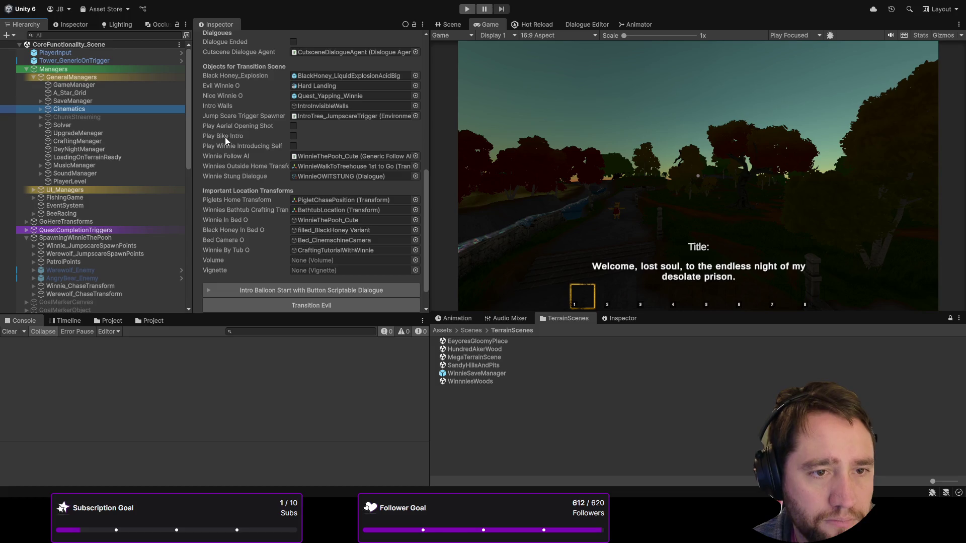
pyautogui.click(293, 146)
pyautogui.click(467, 9)
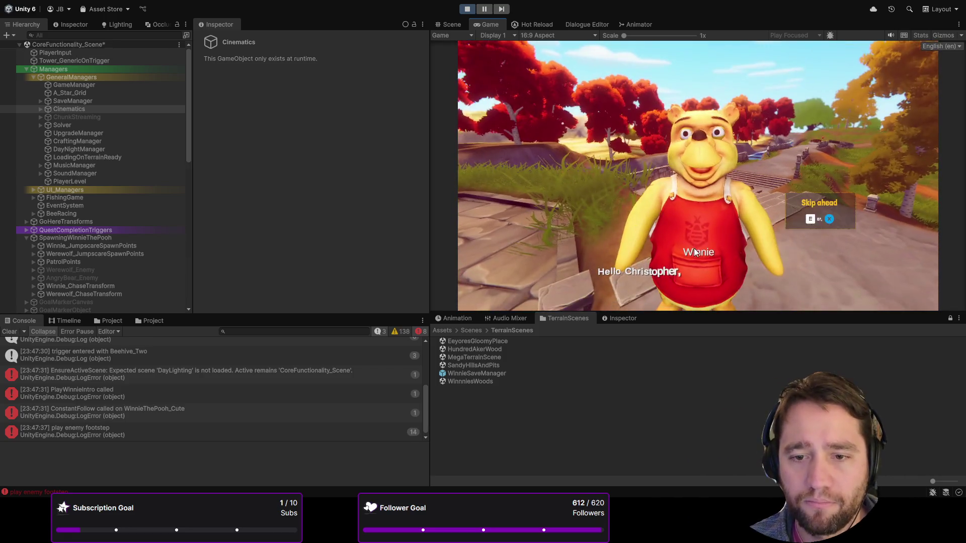
# - Advance Winnie's introduction, talk to Winnie to finish the follow quest, and sleep
pyautogui.click(748, 255)
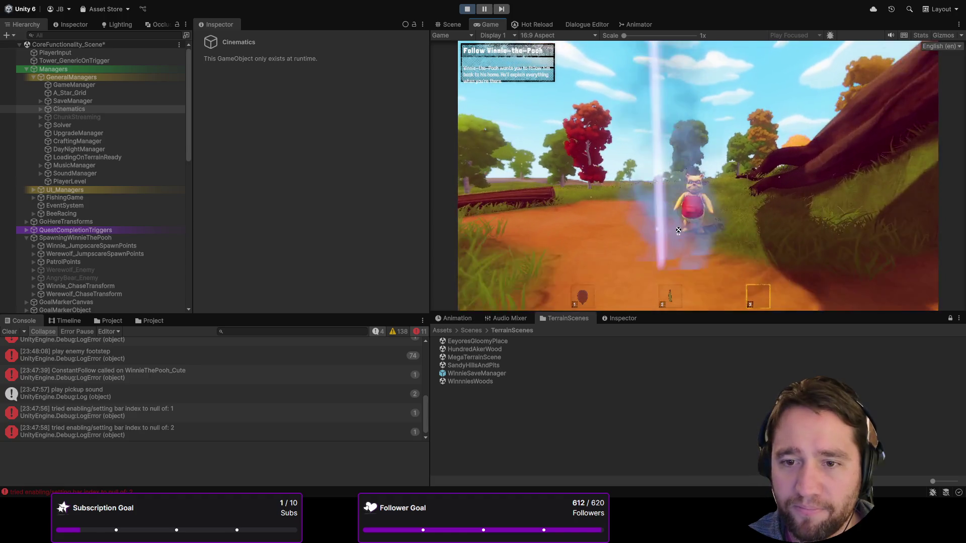
pyautogui.press('e')
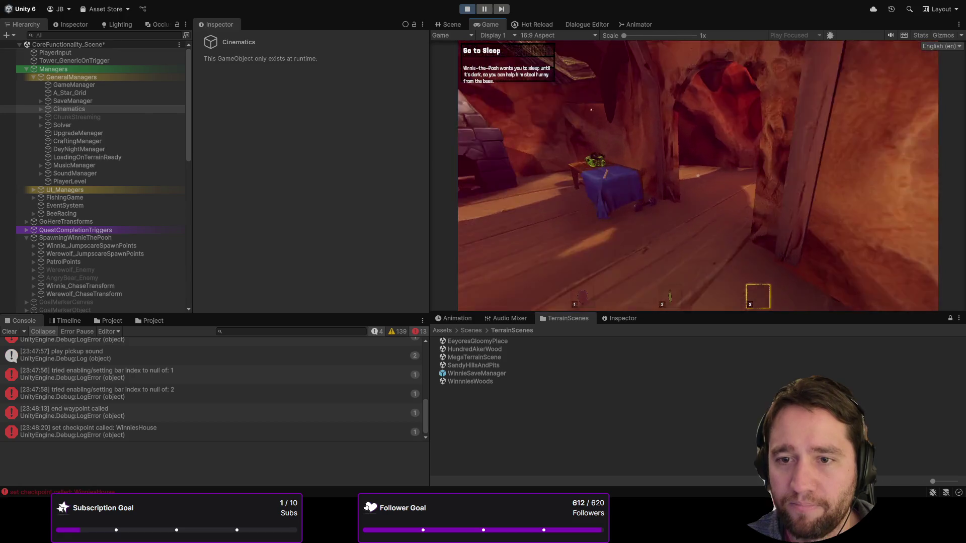
pyautogui.press('s')
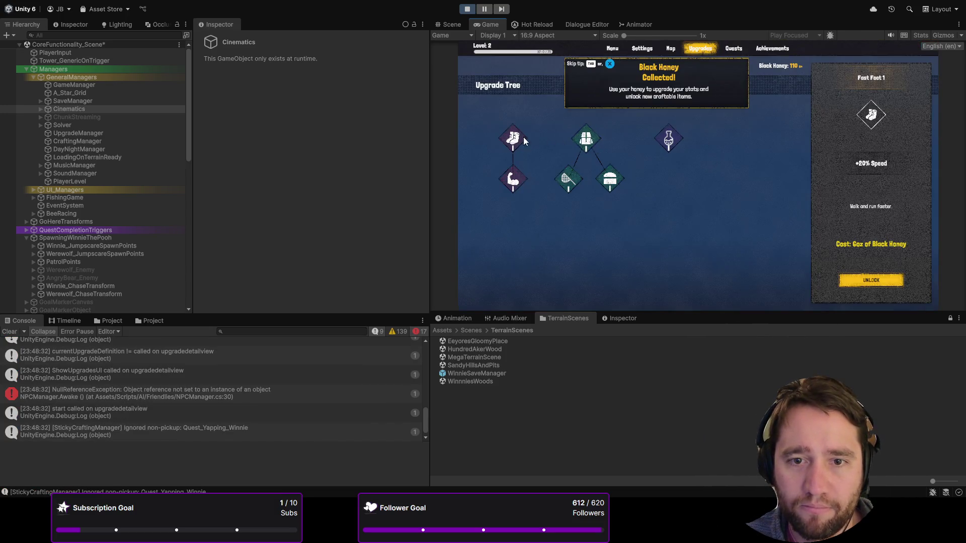
# - Unlock the Fast Feet speed upgrade in the Upgrade Tree and resume play
pyautogui.click(524, 141)
pyautogui.click(881, 280)
pyautogui.press('Escape')
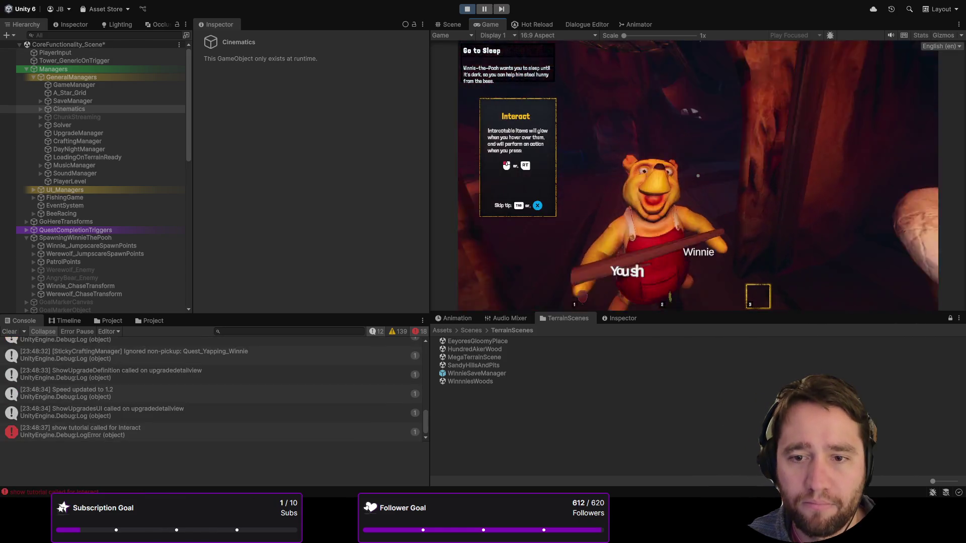
# - Switch to hotbar slots 2 and 3, then throw the stick into the bathtub
pyautogui.press('2')
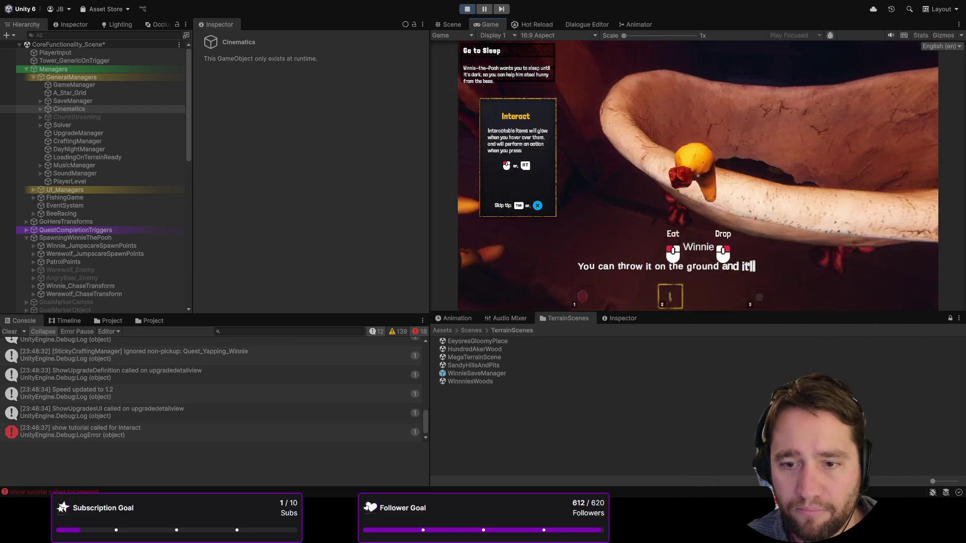
pyautogui.press('3')
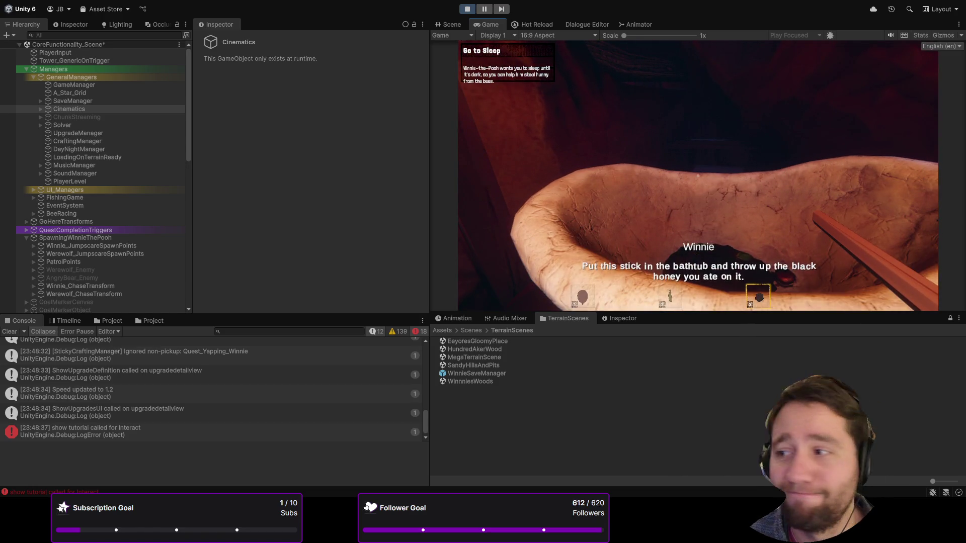
pyautogui.press('e')
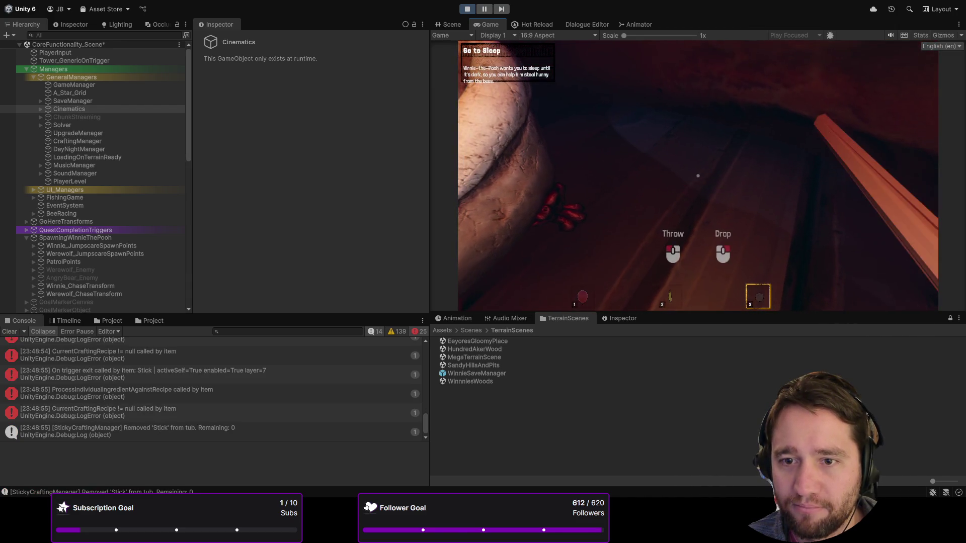
pyautogui.click(698, 175)
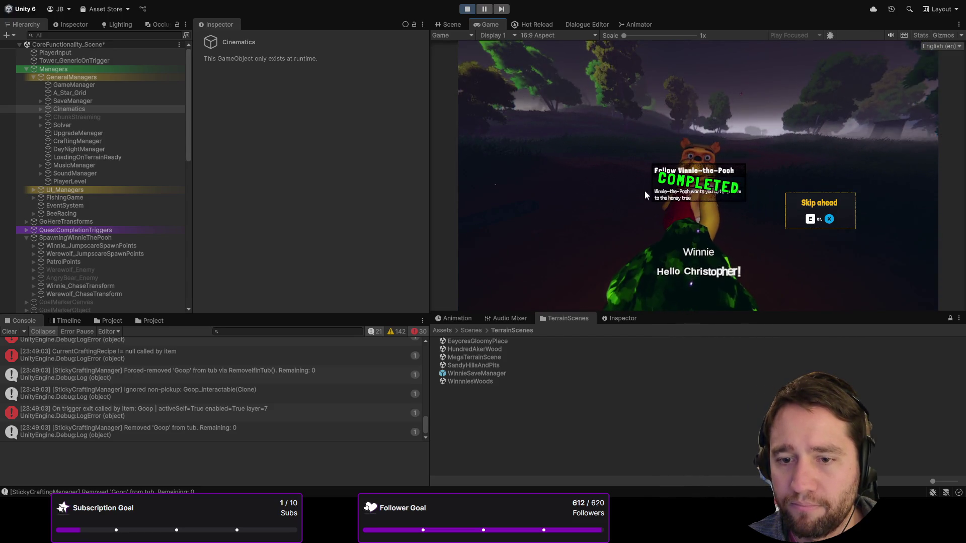
# - Attach the slot-1 balloon to Winnie, watch the cutscene, then inspect the UpgradeManager object
pyautogui.press('1')
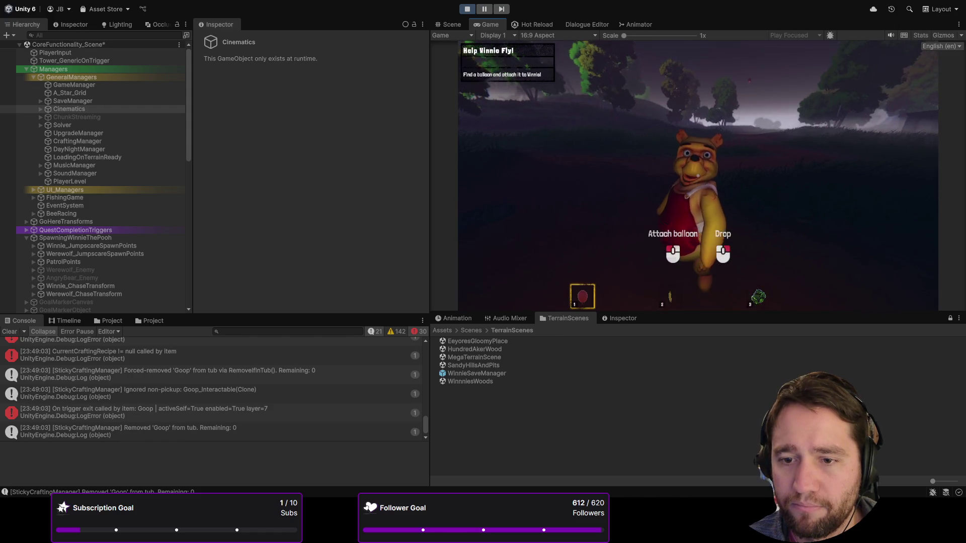
pyautogui.press('e')
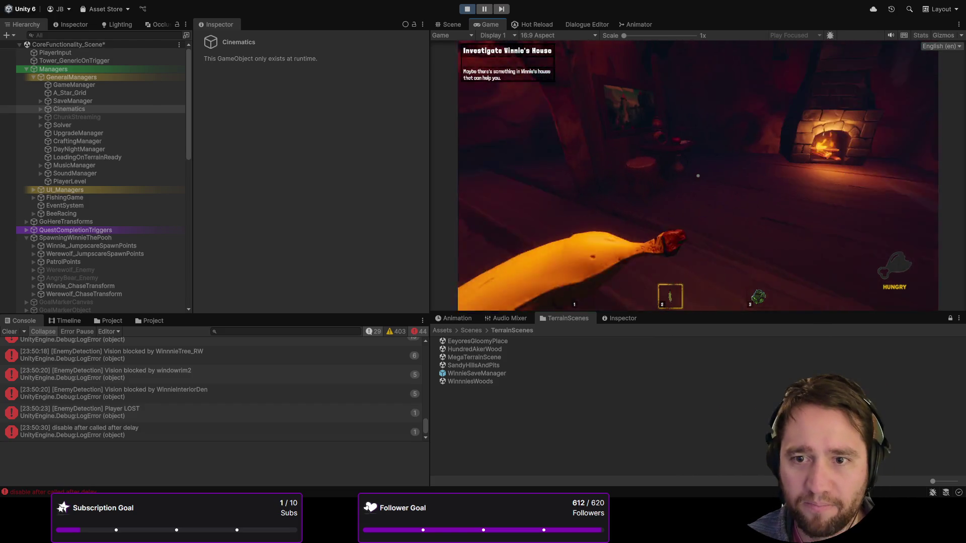
pyautogui.click(78, 133)
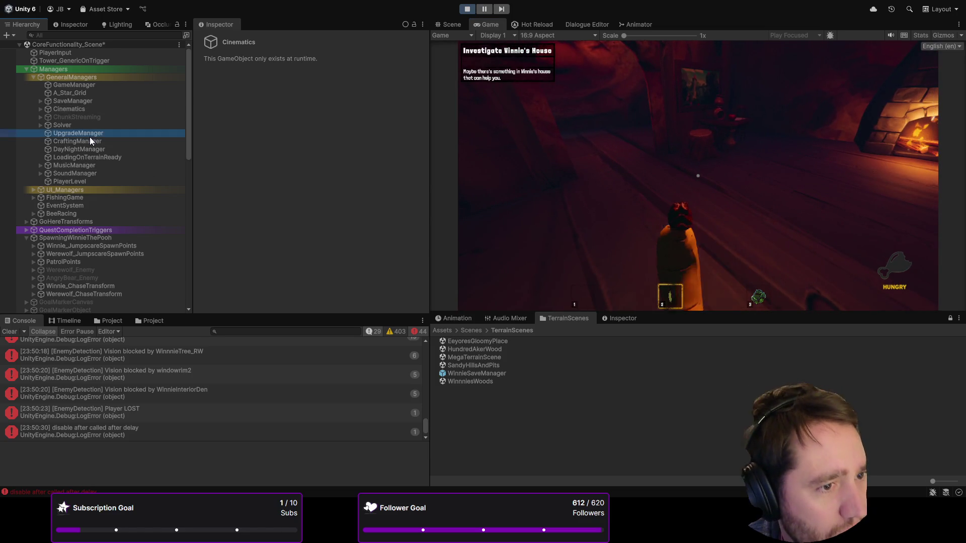
# - Clear the console and eat the held banana
pyautogui.scroll(-6, 116, 232)
pyautogui.click(10, 332)
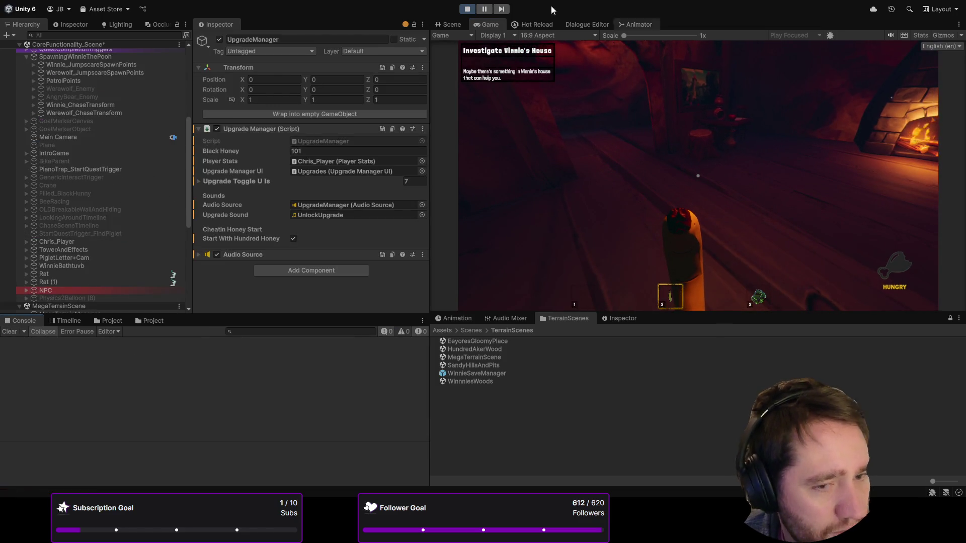
pyautogui.click(647, 118)
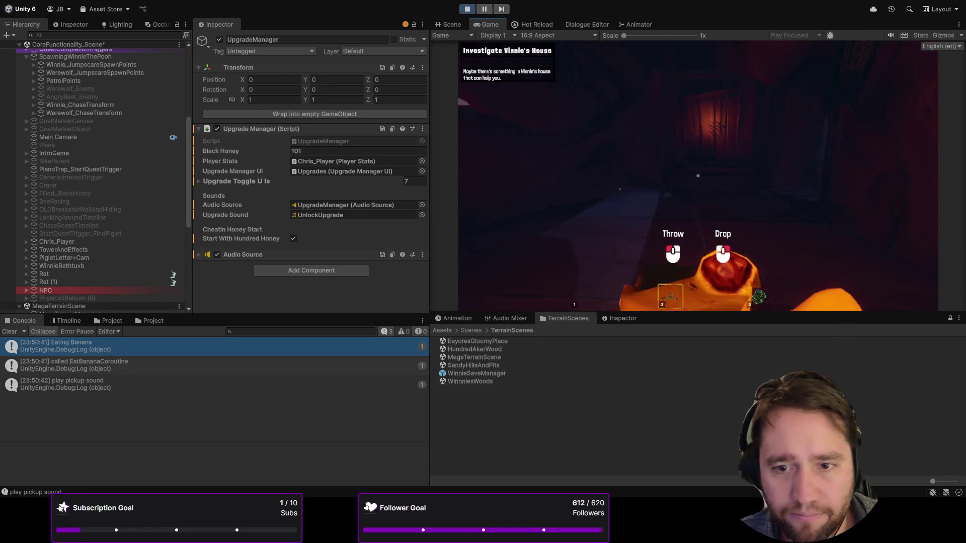
# - Walk out of Winnie's house to the open field, switch to slot 1, stop playtest, clear console
pyautogui.press('w')
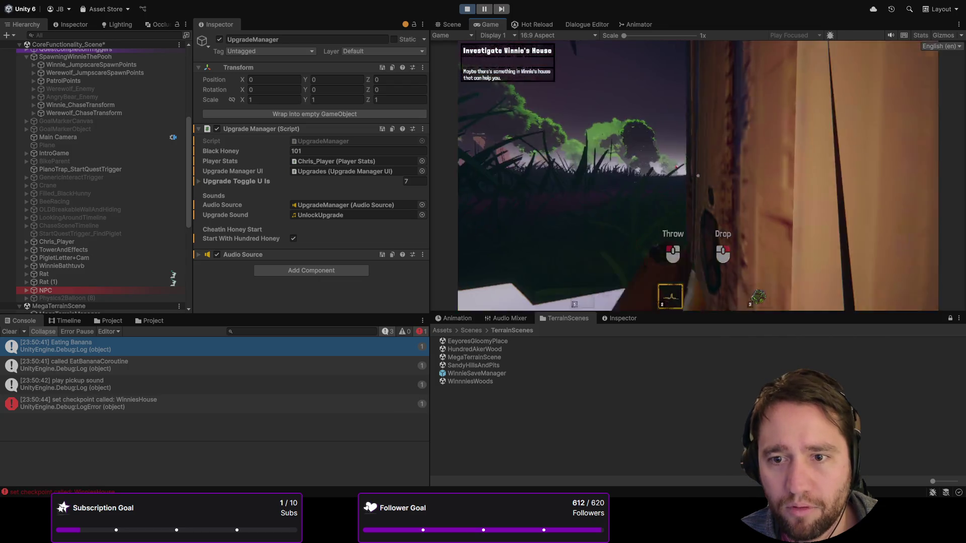
pyautogui.press('w')
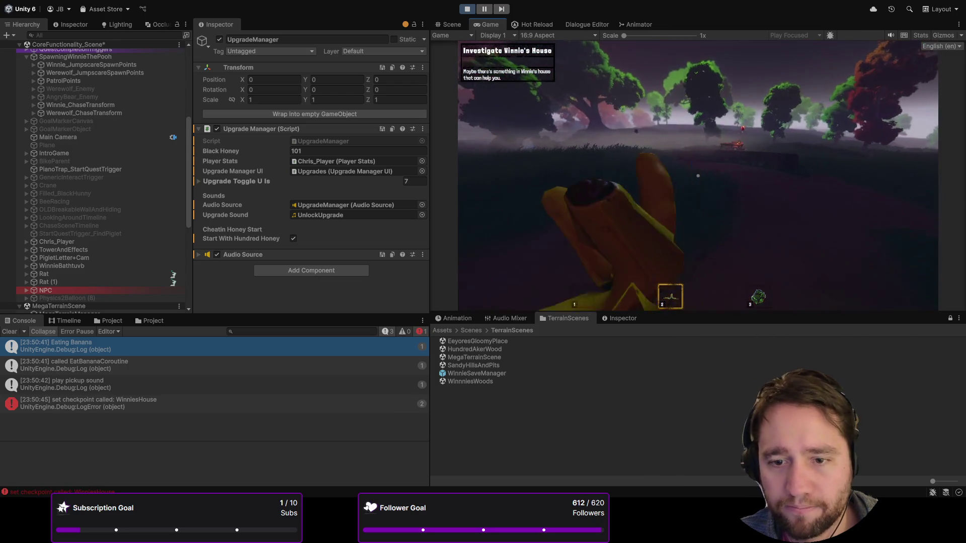
pyautogui.press('1')
pyautogui.click(467, 9)
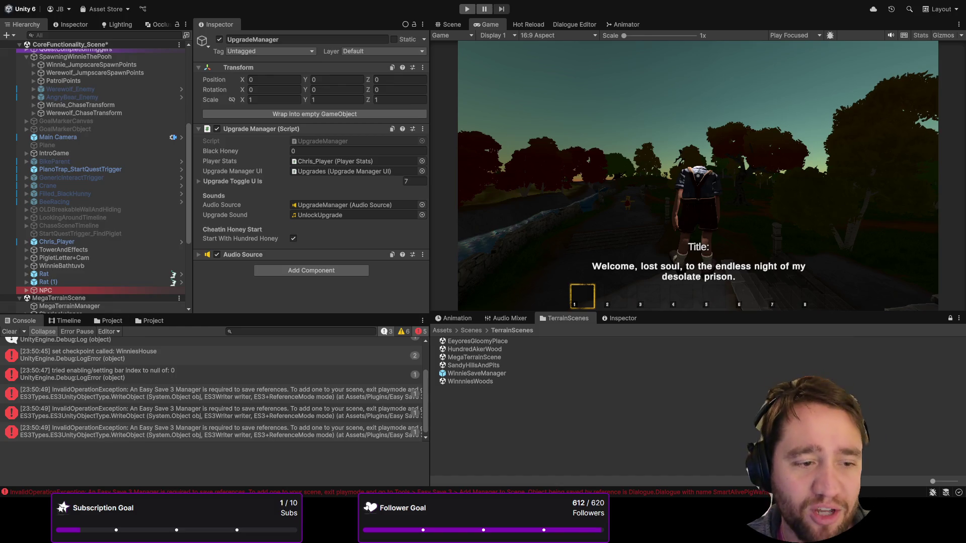
pyautogui.click(9, 331)
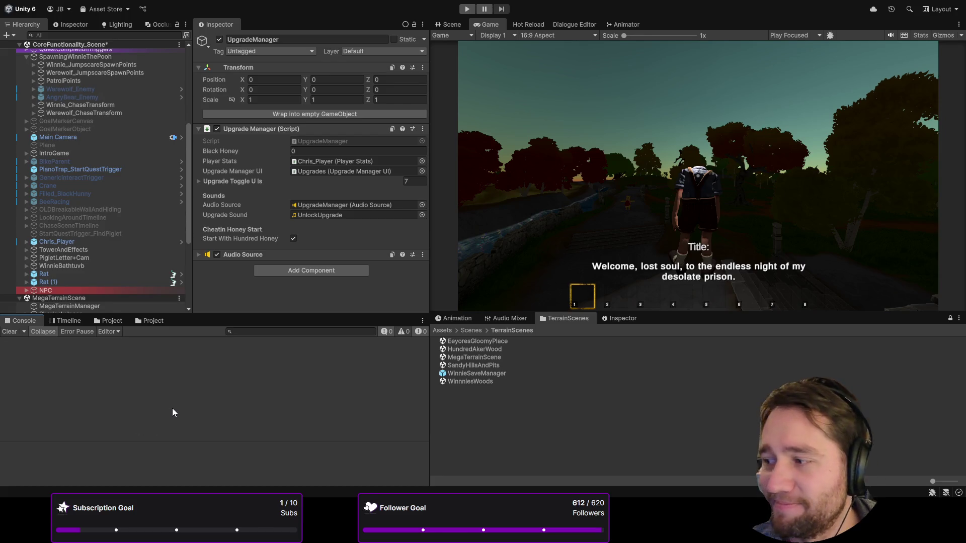
# - Select the CoreFunctionality_Scene root, clear the selection, then select DayNightManager
pyautogui.scroll(8, 116, 252)
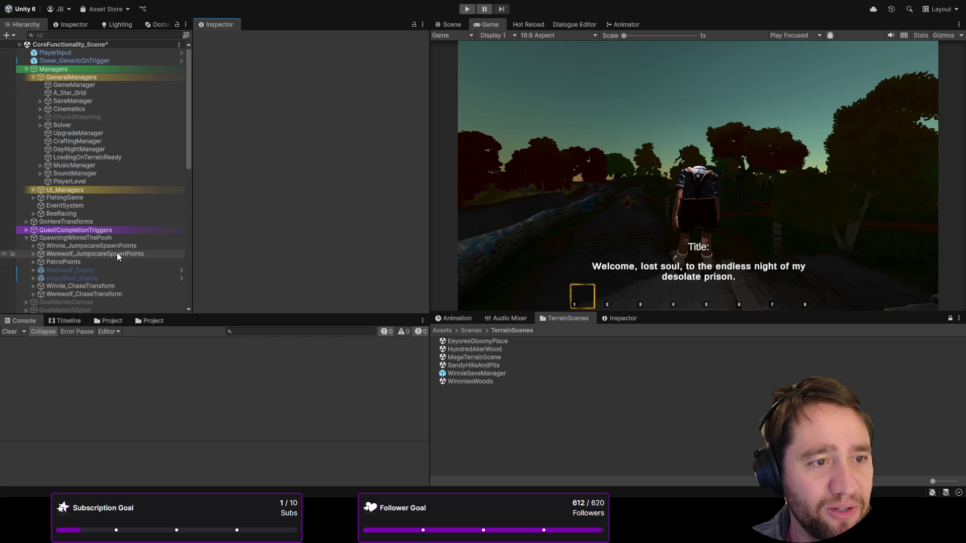
pyautogui.click(99, 48)
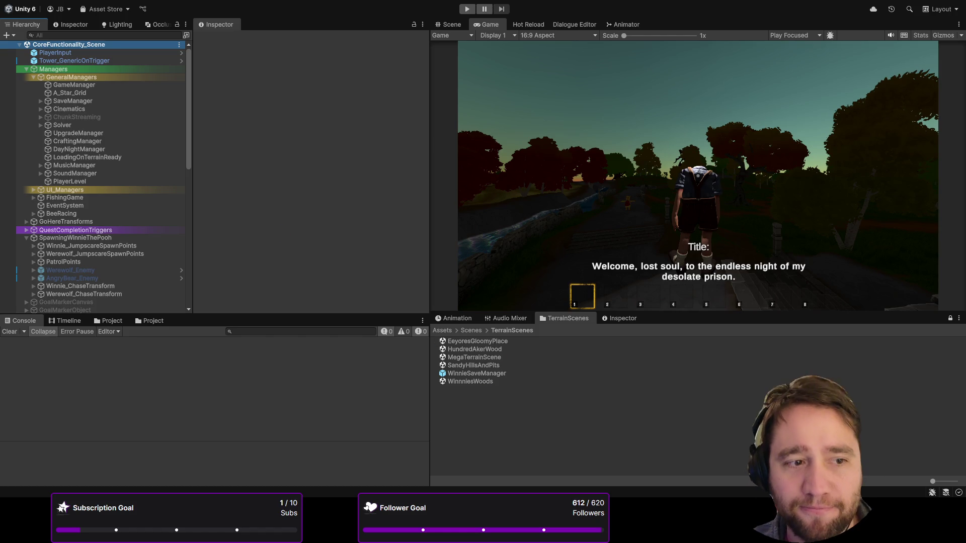
pyautogui.click(353, 237)
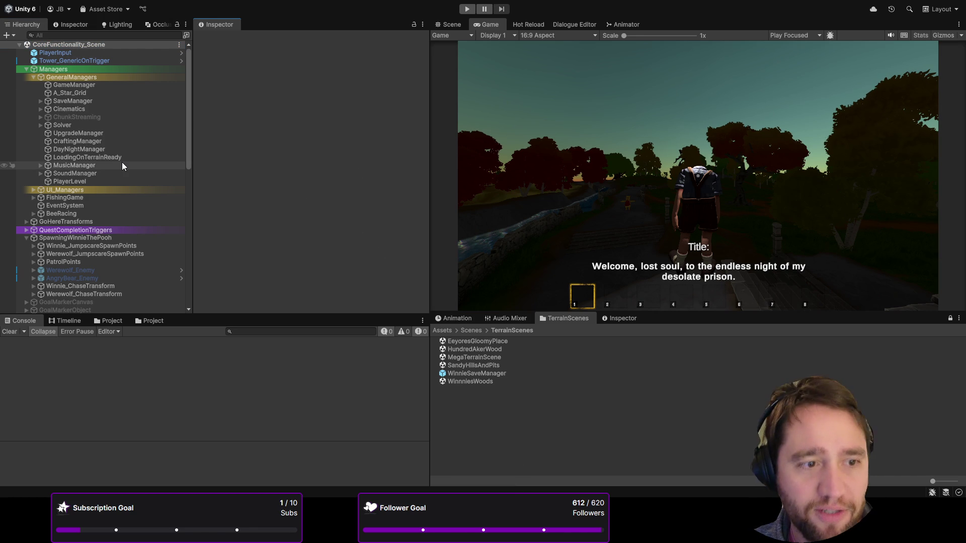
pyautogui.scroll(-10, 122, 162)
pyautogui.scroll(5, 75, 191)
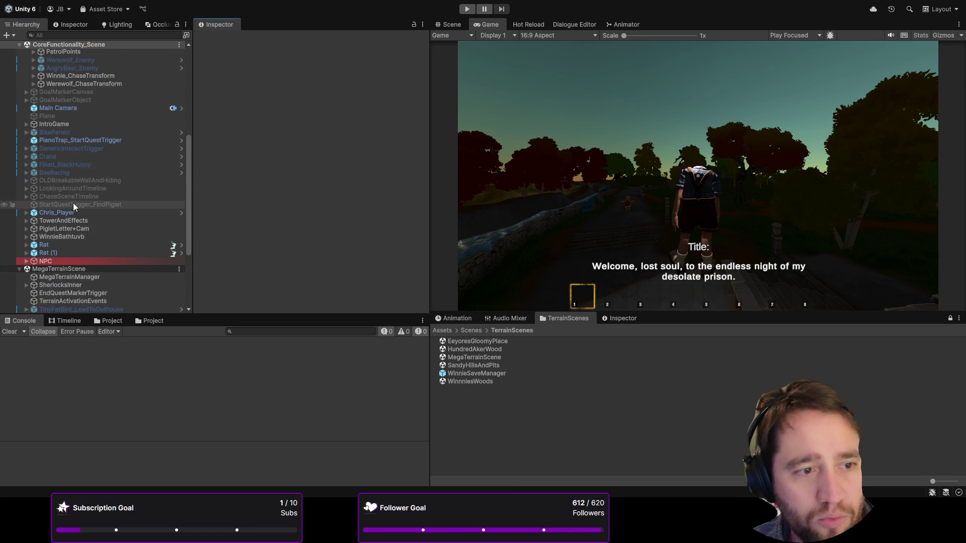
pyautogui.scroll(8, 60, 216)
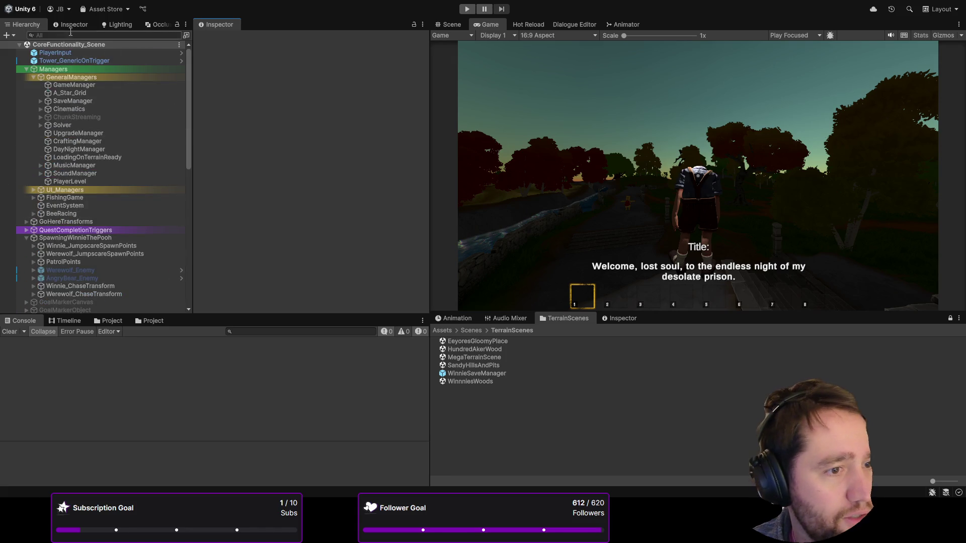
pyautogui.click(76, 151)
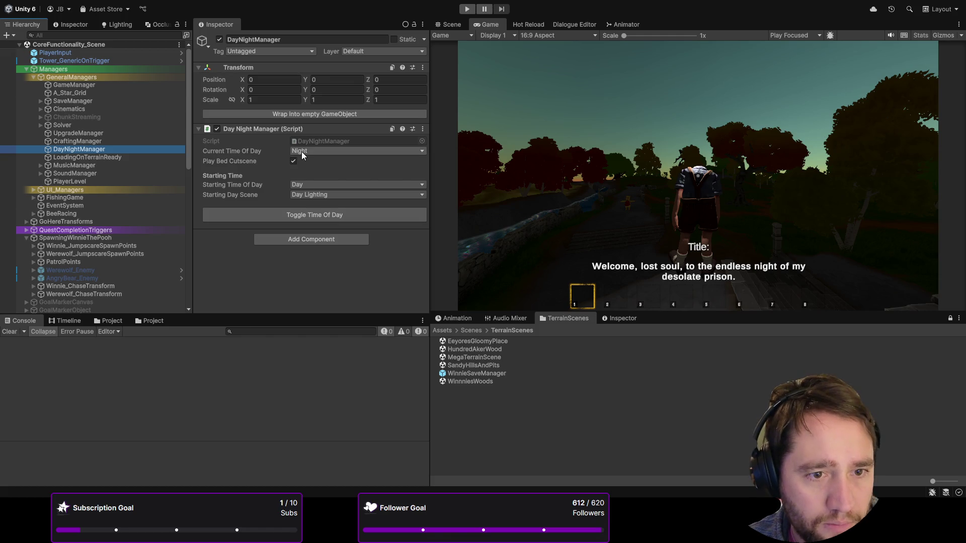
# - Set DayNightManager's Starting Time Of Day to Night, then return to Assets/Scenes
pyautogui.click(302, 185)
pyautogui.click(305, 194)
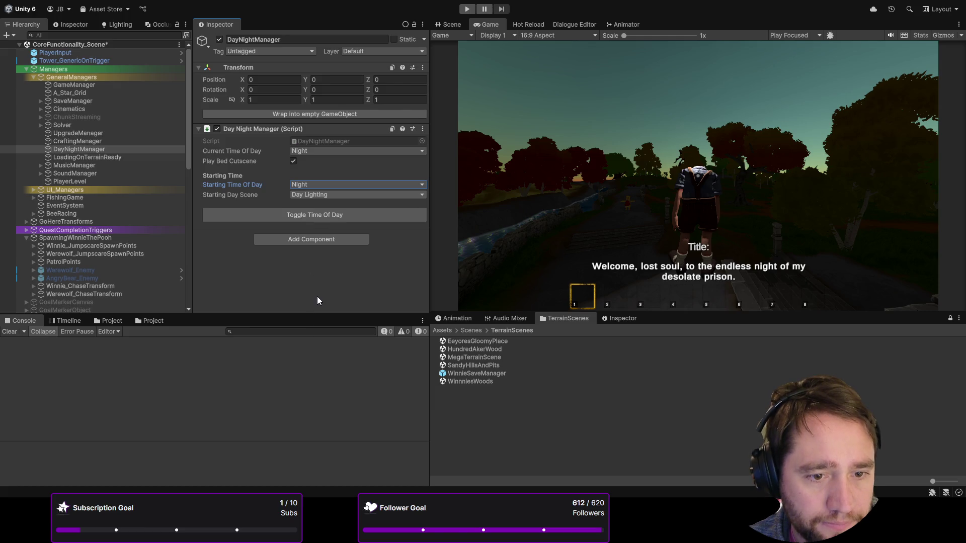
pyautogui.scroll(-10, 97, 165)
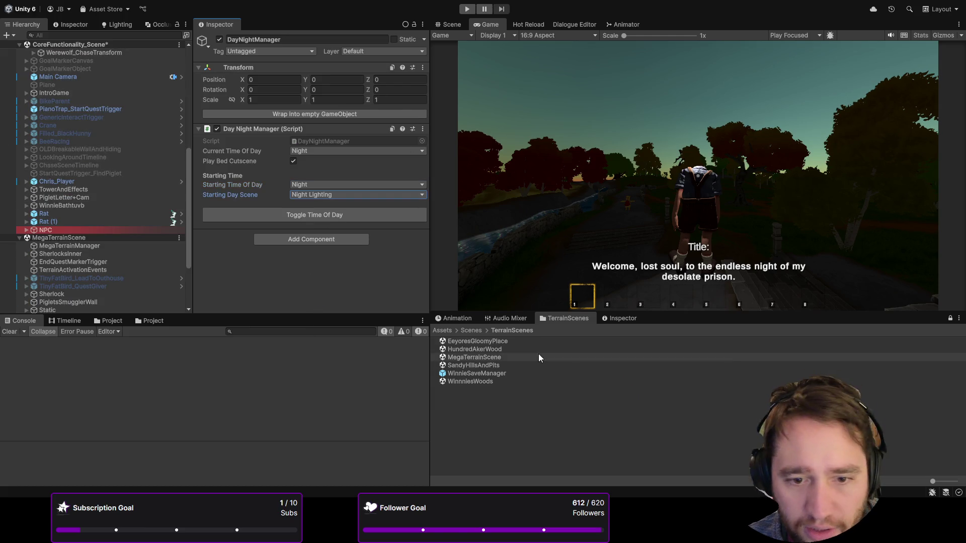
pyautogui.click(471, 330)
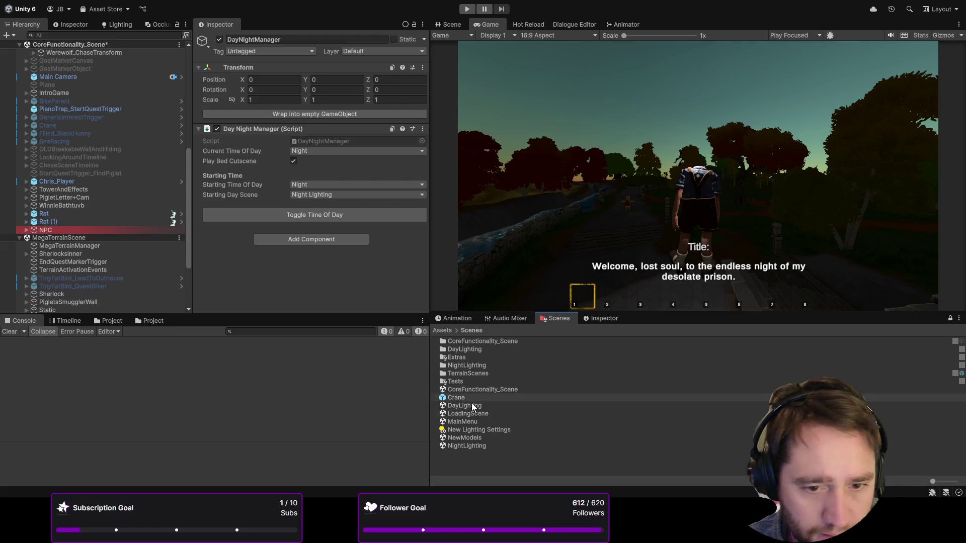
# - Add OuthouseScene from Assets/Scenes/Extras, collapse it in the Hierarchy, and select Chris_Player
pyautogui.click(464, 358)
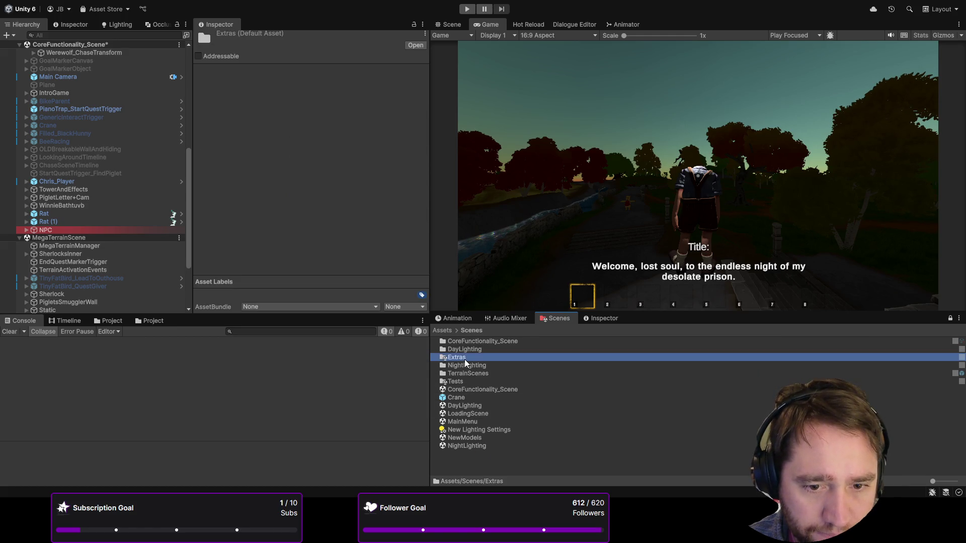
pyautogui.doubleClick(464, 359)
pyautogui.click(465, 349)
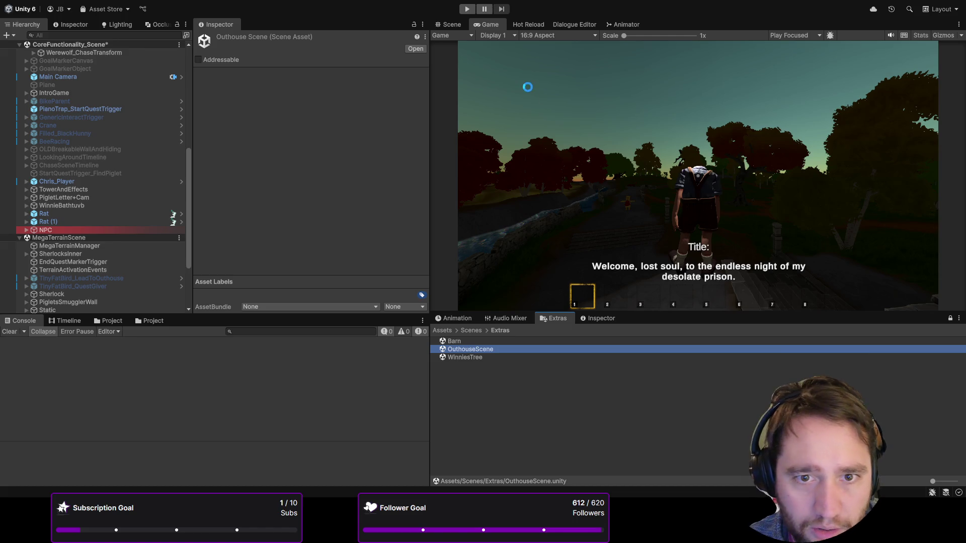
pyautogui.scroll(-5, 102, 155)
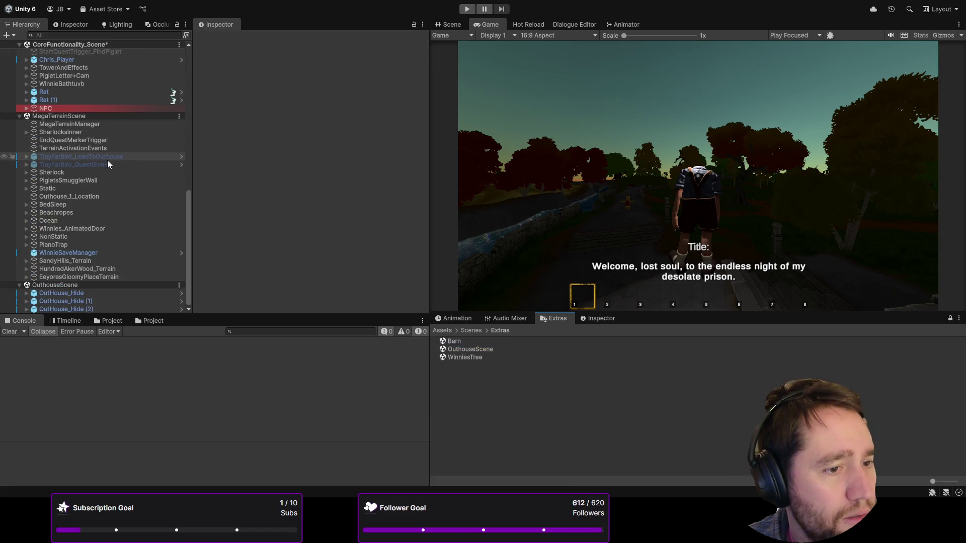
pyautogui.click(20, 284)
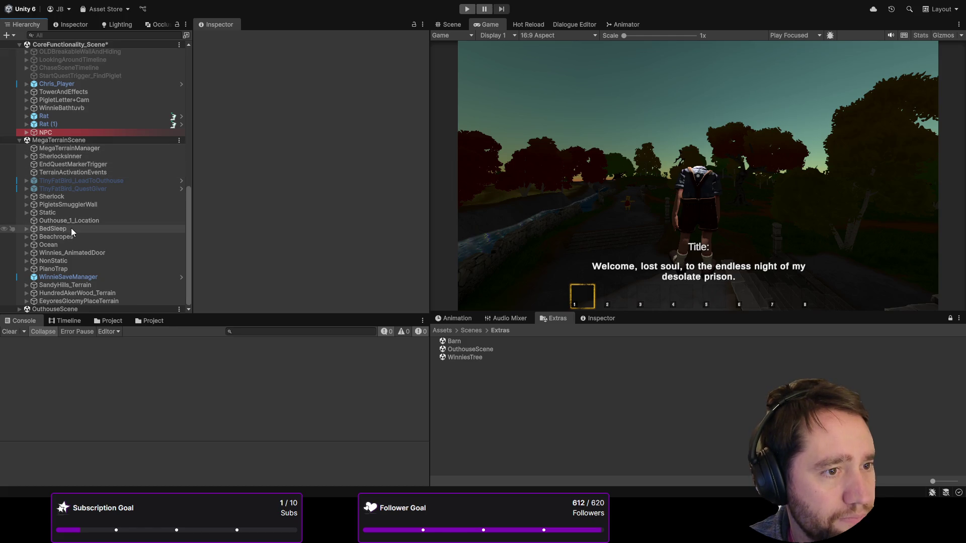
pyautogui.scroll(2, 71, 228)
pyautogui.click(67, 114)
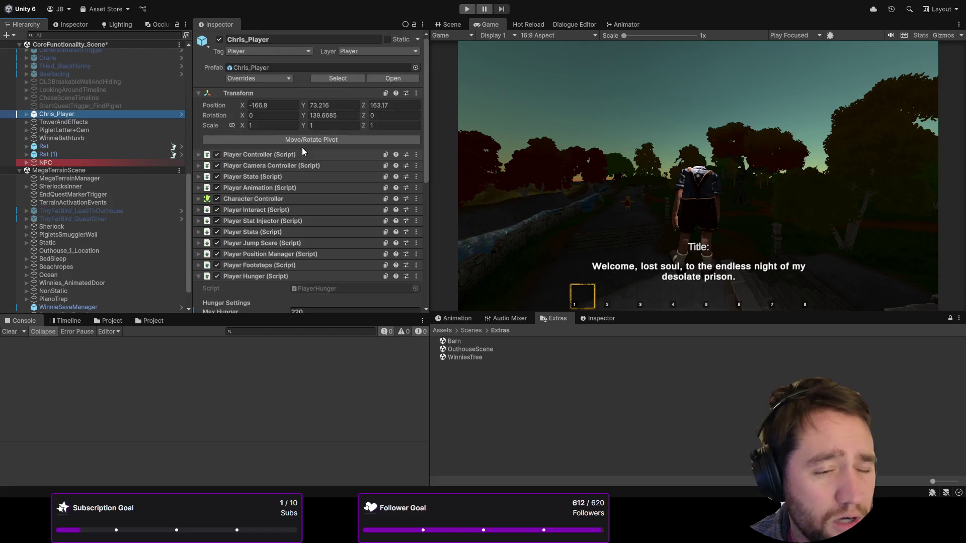
# - Review Chris_Player's Player Hunger values, then start Play mode to test the night start
pyautogui.scroll(-10, 302, 147)
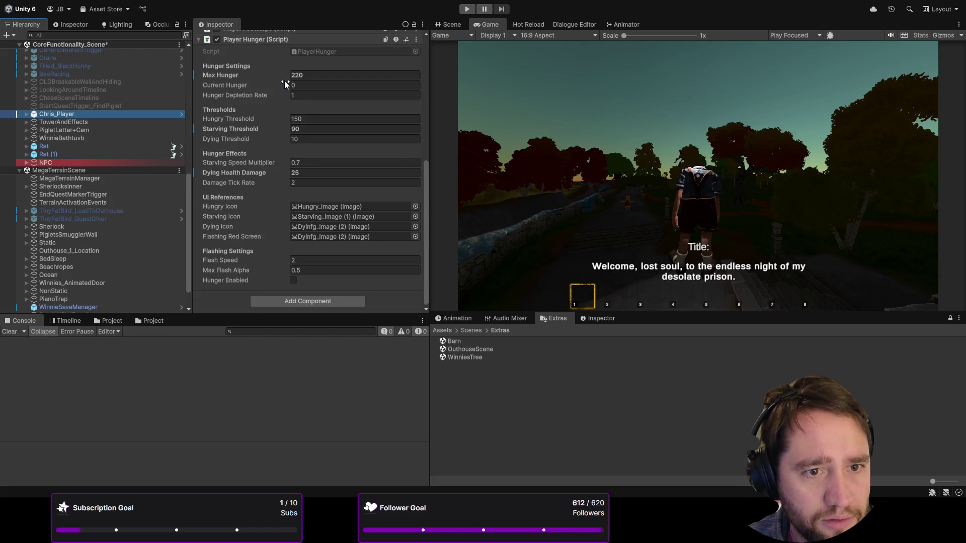
pyautogui.scroll(4, 413, 161)
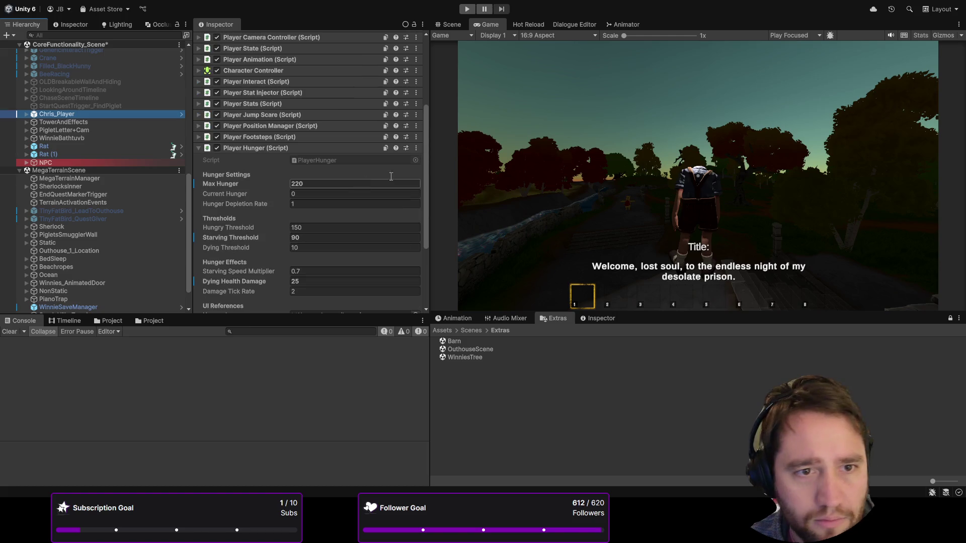
pyautogui.click(443, 301)
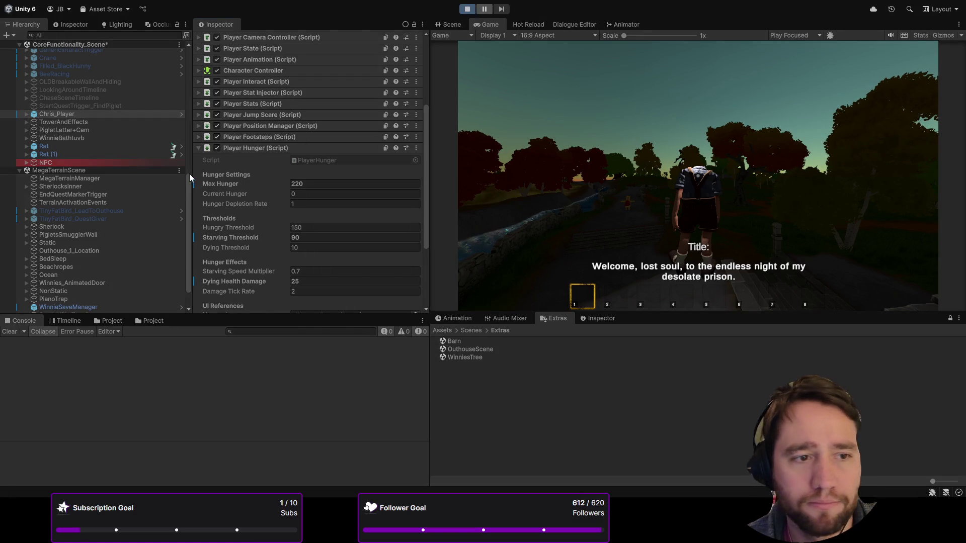
# - Stop the playtest and select the Cinematics manager to view its Cutscene Manager settings
pyautogui.click(467, 9)
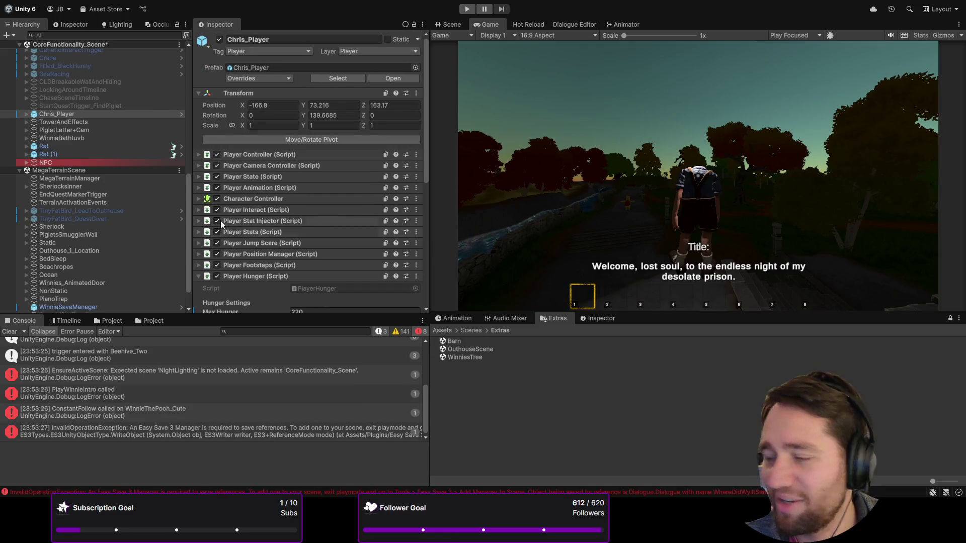
pyautogui.scroll(10, 134, 201)
pyautogui.click(74, 110)
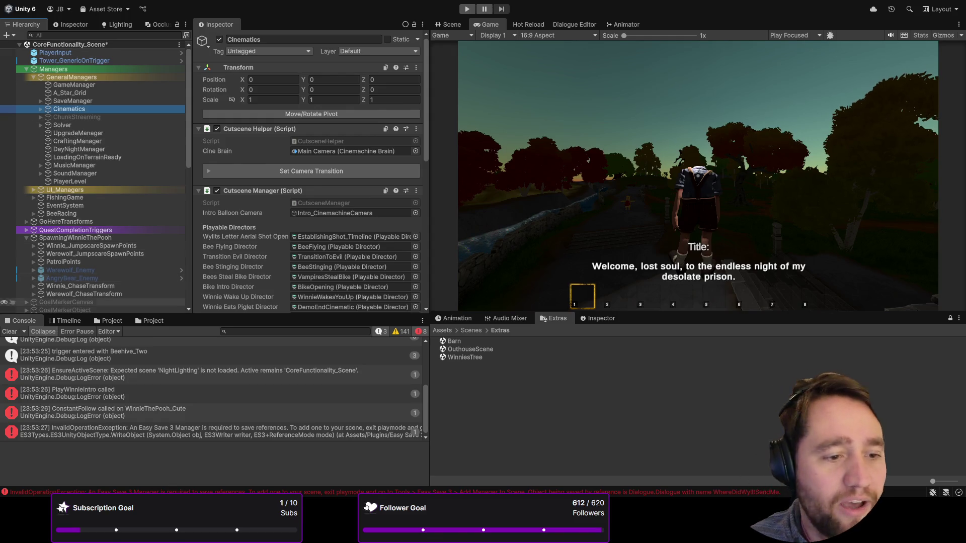
# - Clear the console, review the Cutscene Manager fields, and start a new playtest
pyautogui.click(9, 332)
pyautogui.scroll(-8, 45, 213)
pyautogui.scroll(8, 46, 213)
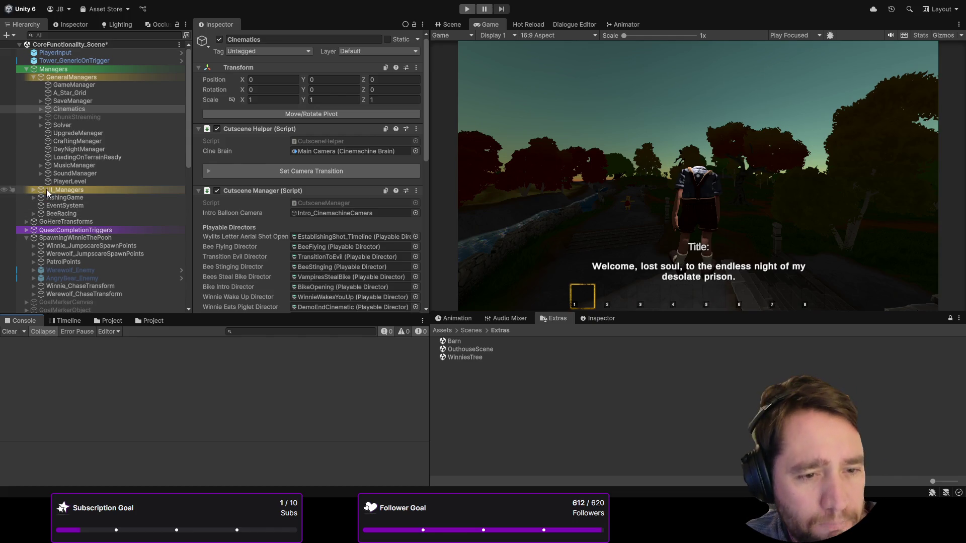
pyautogui.scroll(-10, 245, 214)
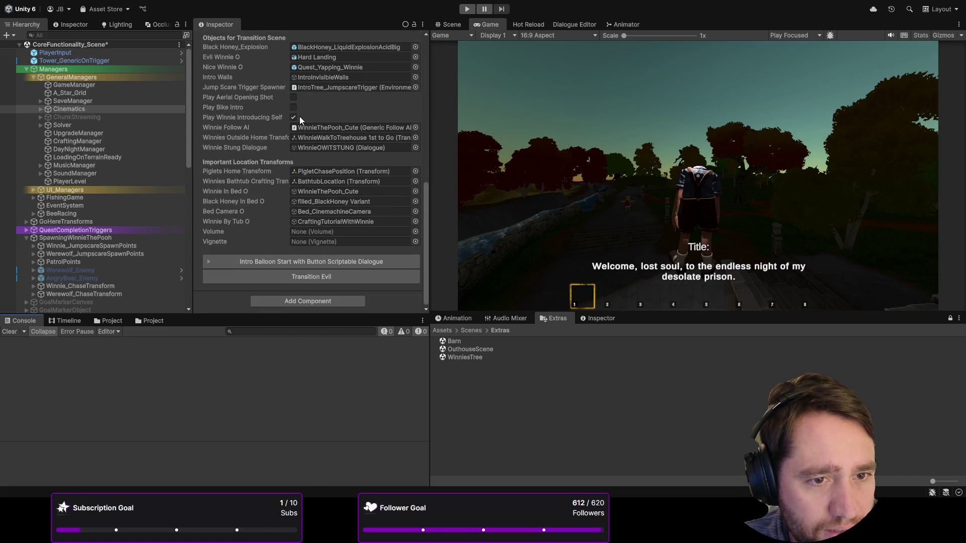
pyautogui.scroll(10, 227, 196)
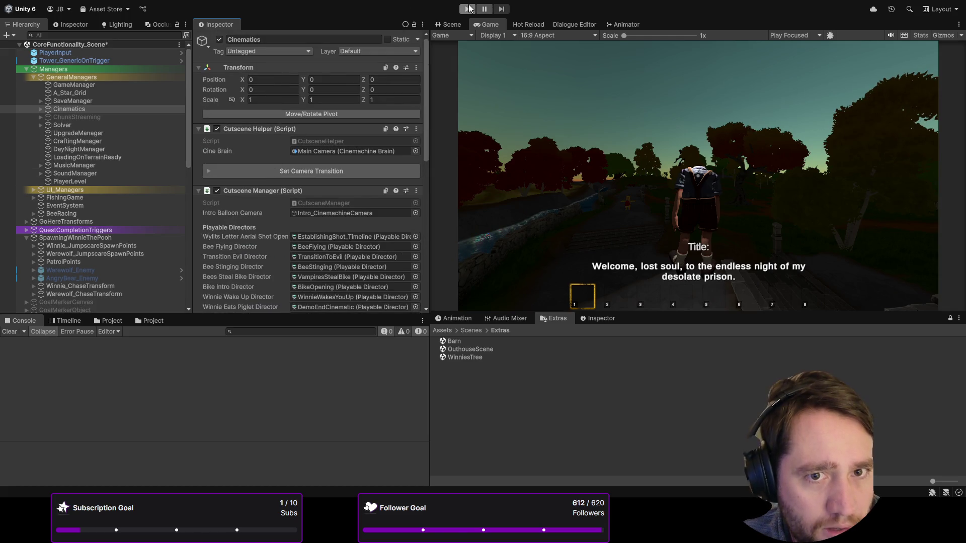
pyautogui.click(468, 8)
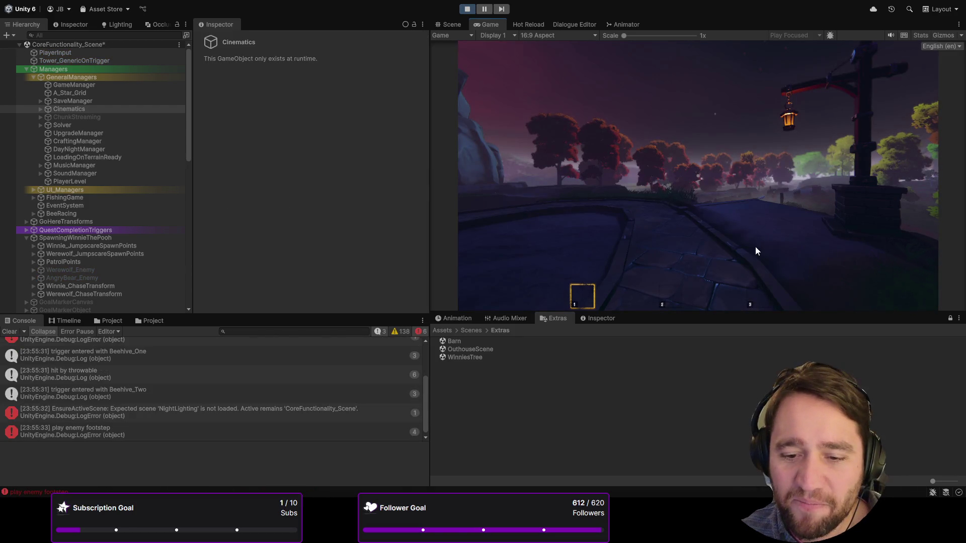
# - Clear the console and check Chris_Player's Player Hunger values during play
pyautogui.click(9, 332)
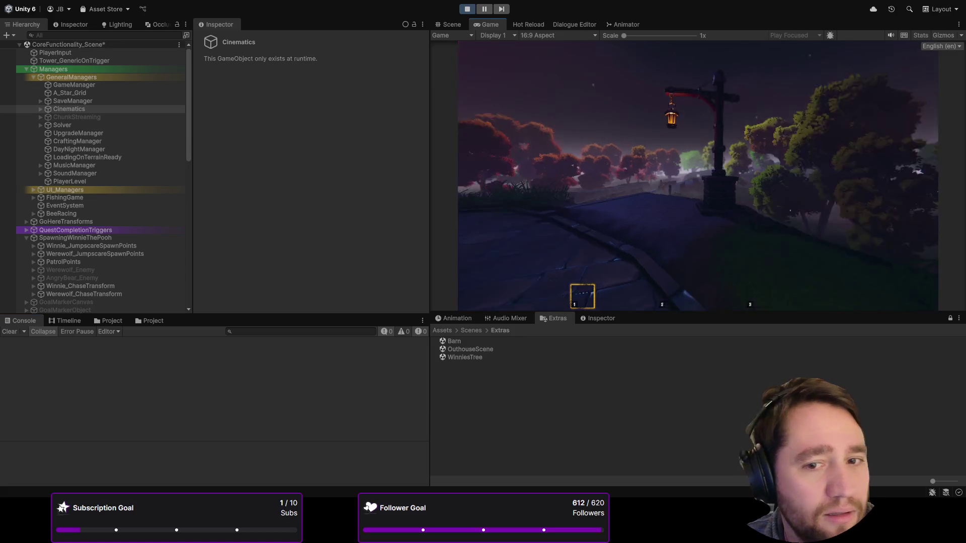
pyautogui.scroll(-7, 101, 171)
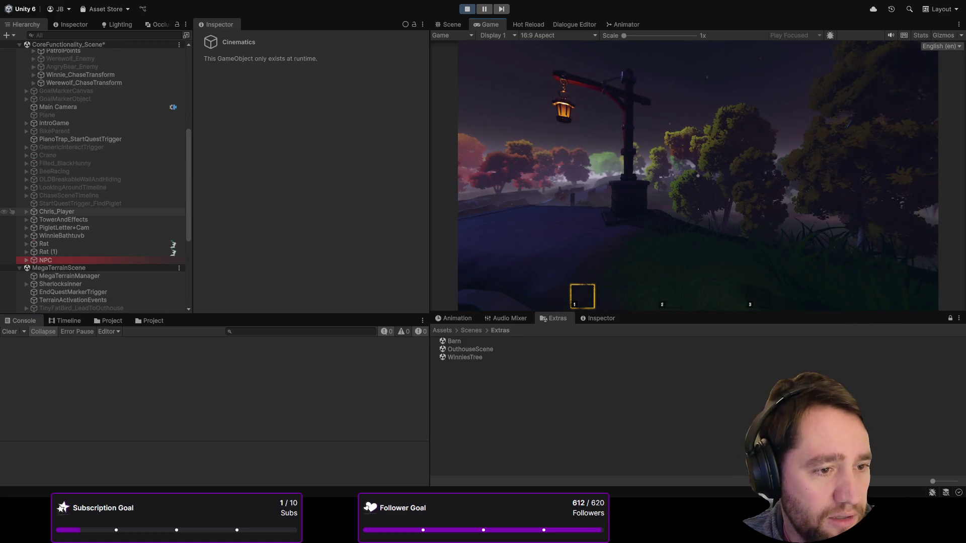
pyautogui.click(56, 212)
pyautogui.scroll(-10, 259, 160)
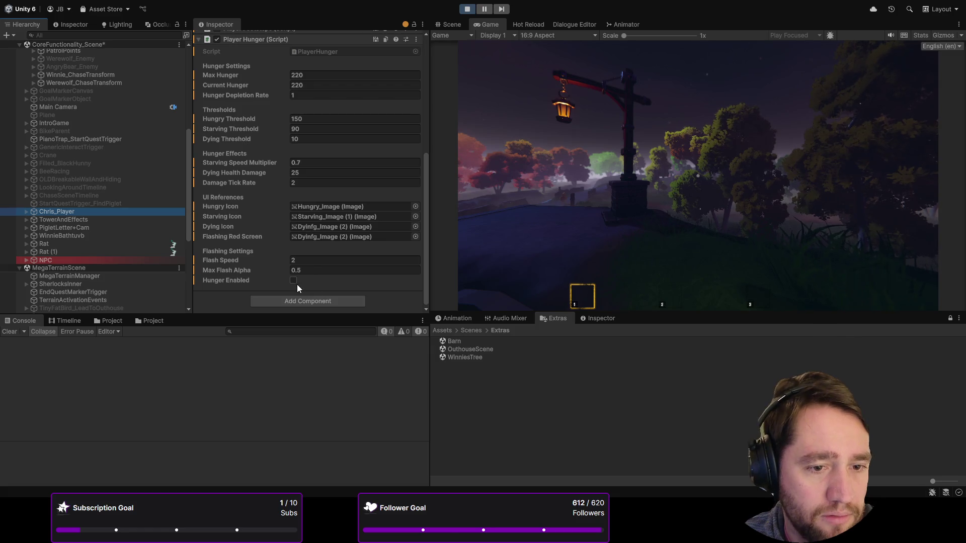
pyautogui.scroll(2, 297, 285)
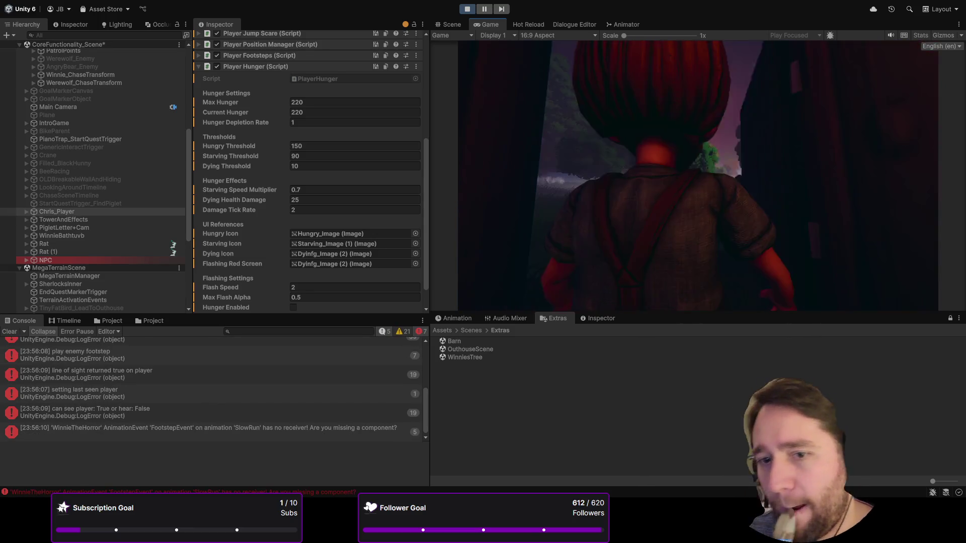
# - Hold crouch (C) through the hiding minigame, then inspect an earlier jump-scare log entry
pyautogui.press('c')
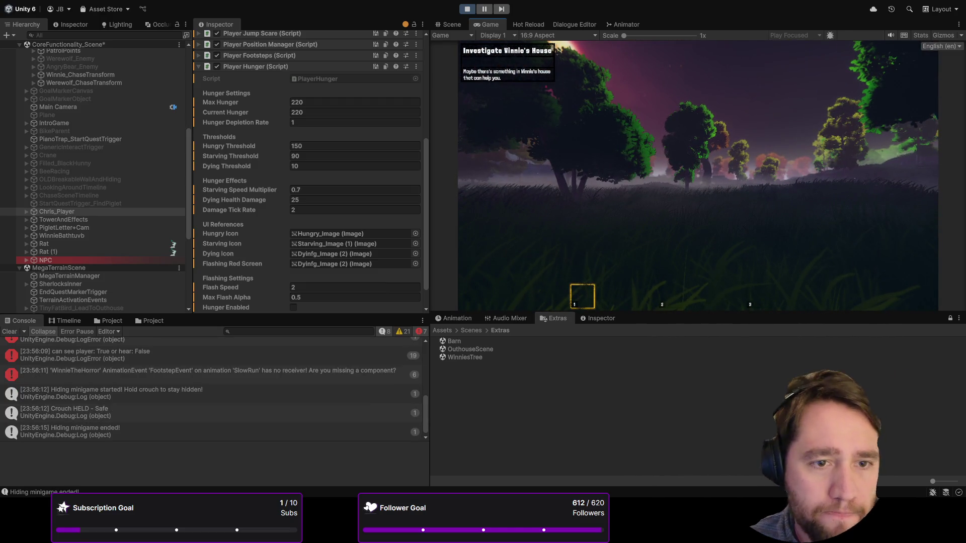
pyautogui.scroll(-1, 352, 162)
pyautogui.scroll(5, 286, 405)
pyautogui.click(237, 347)
pyautogui.scroll(-3, 236, 372)
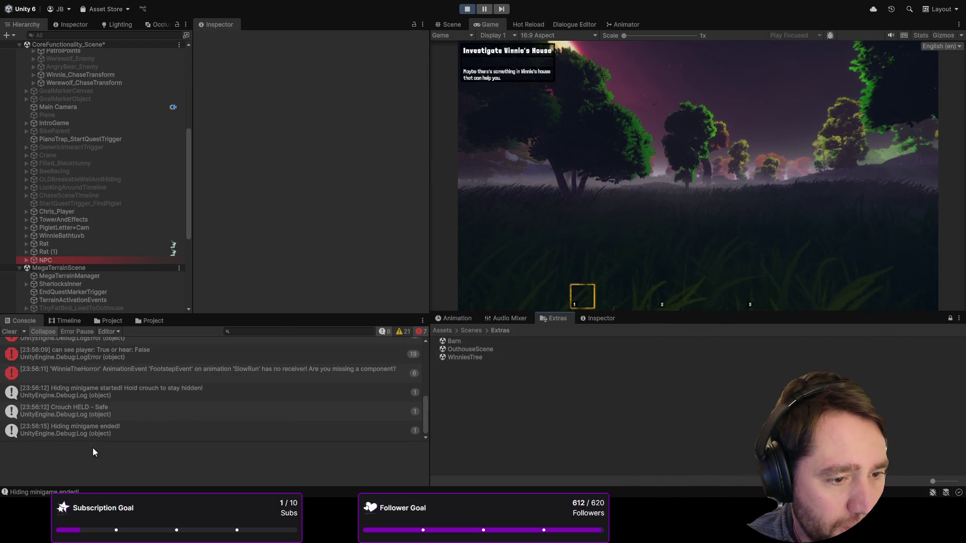
# - Refocus the Game view, then switch to the Hot Reload panel showing reload finished
pyautogui.scroll(2, 157, 376)
pyautogui.scroll(2, 161, 373)
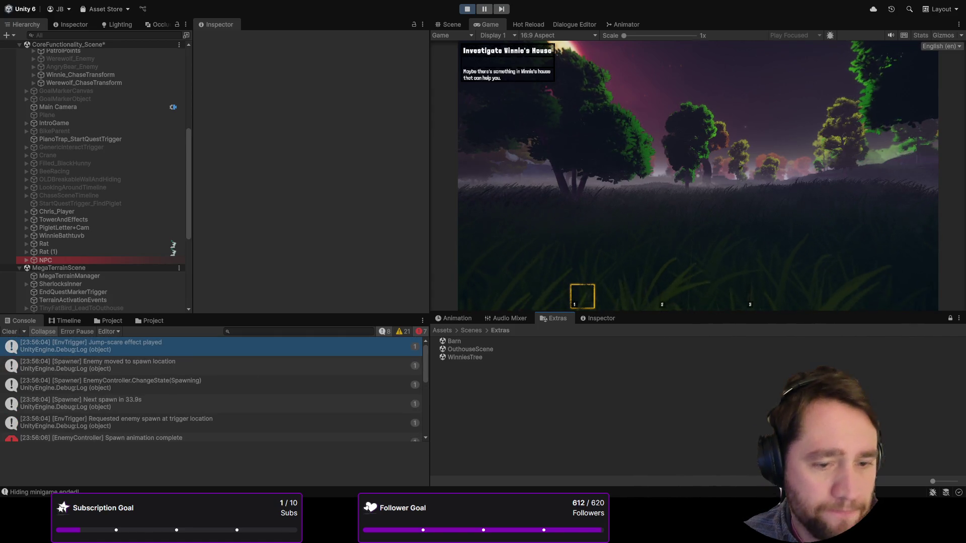
pyautogui.click(720, 170)
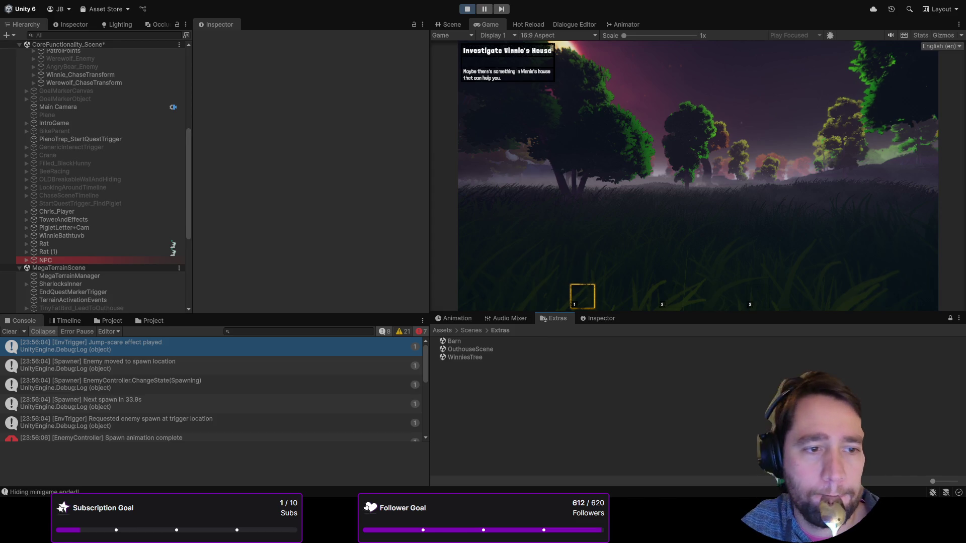
pyautogui.click(529, 24)
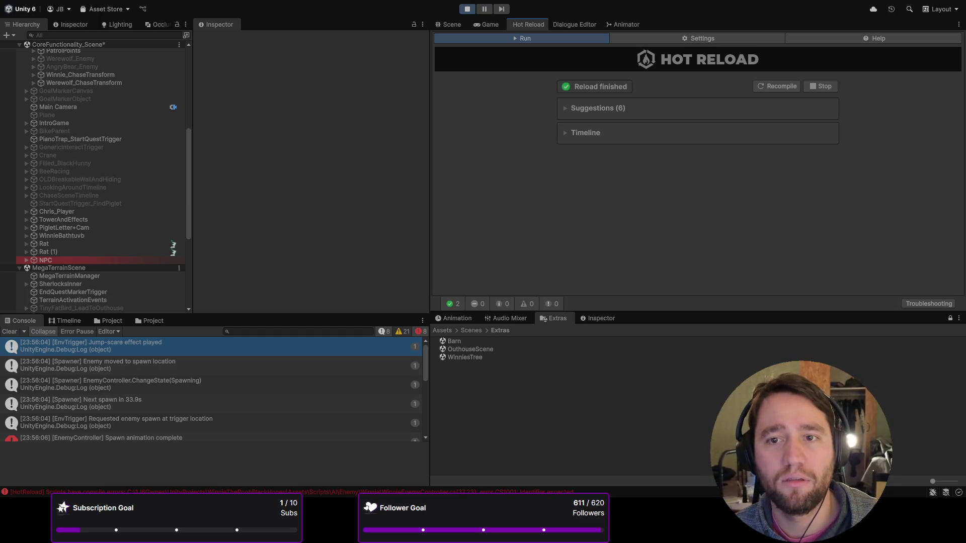
# - Clear the Console log and return to the running night game with the Investigate Winnie's House quest
pyautogui.click(9, 332)
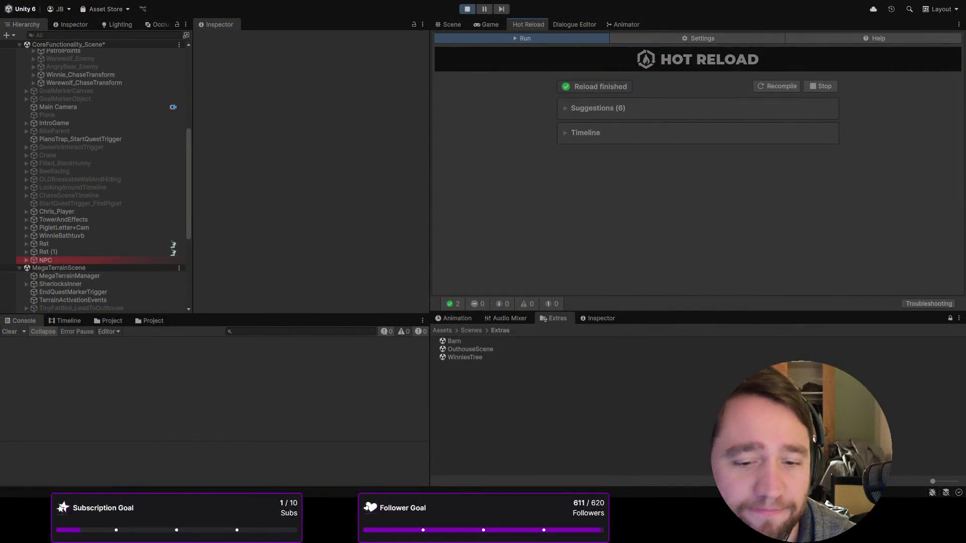
pyautogui.click(479, 25)
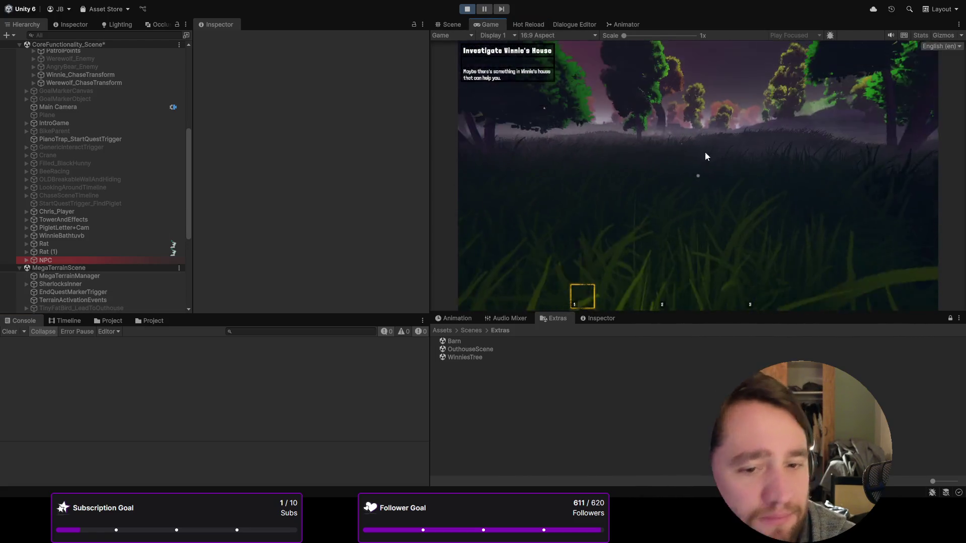
# - Focus the Game view on the night intro's 'Welcome, lost soul' greeting, then stop the playtest
pyautogui.click(706, 157)
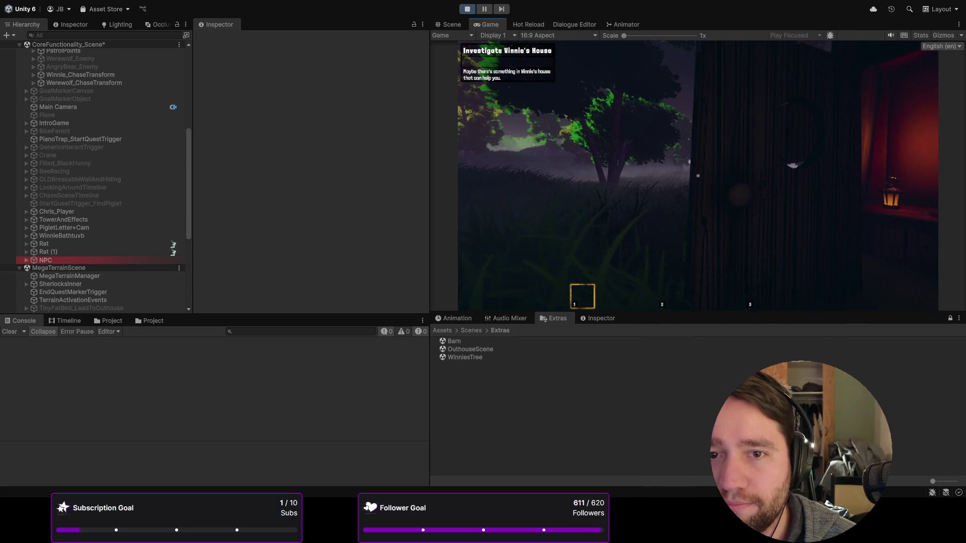
pyautogui.click(465, 10)
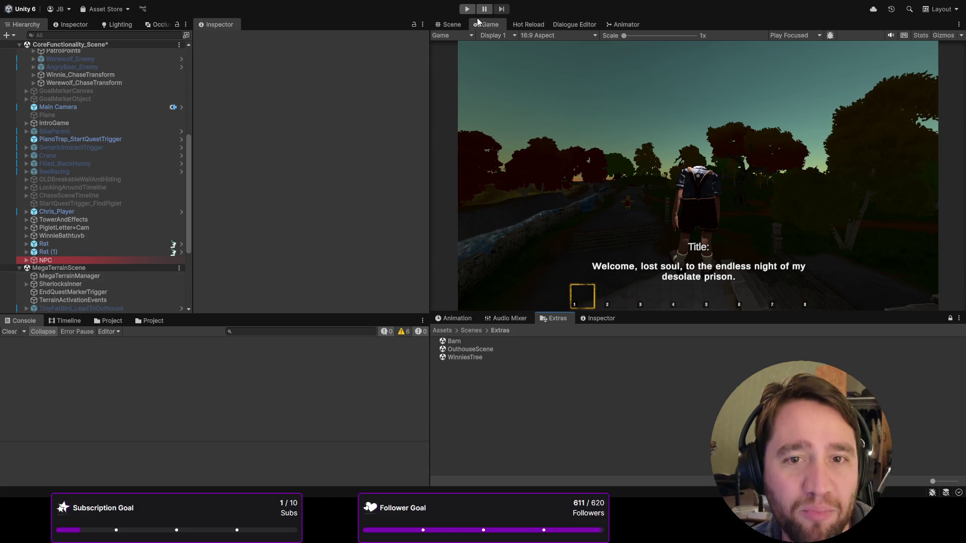
# - Show the Hot Reload panel and trigger Recompile so the status reads Compiling
pyautogui.click(528, 24)
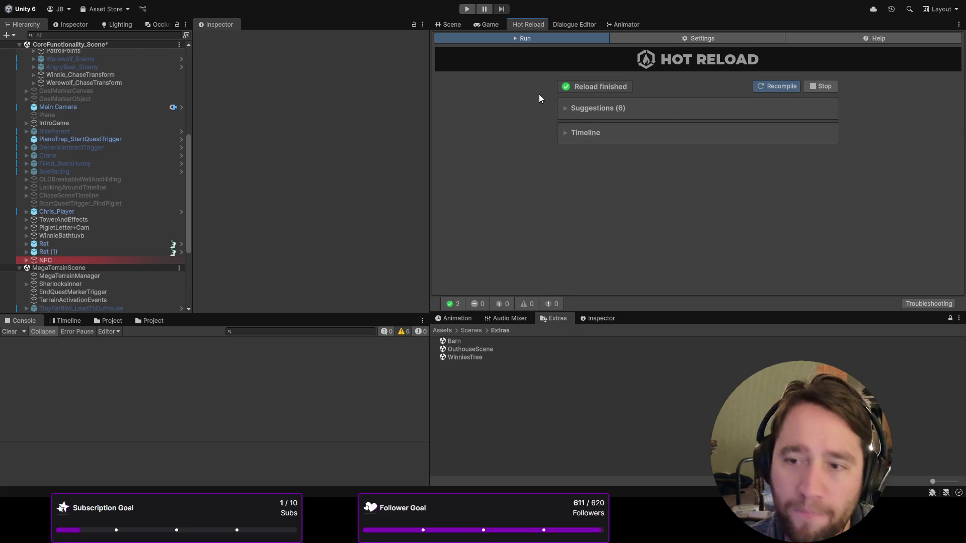
pyautogui.click(776, 86)
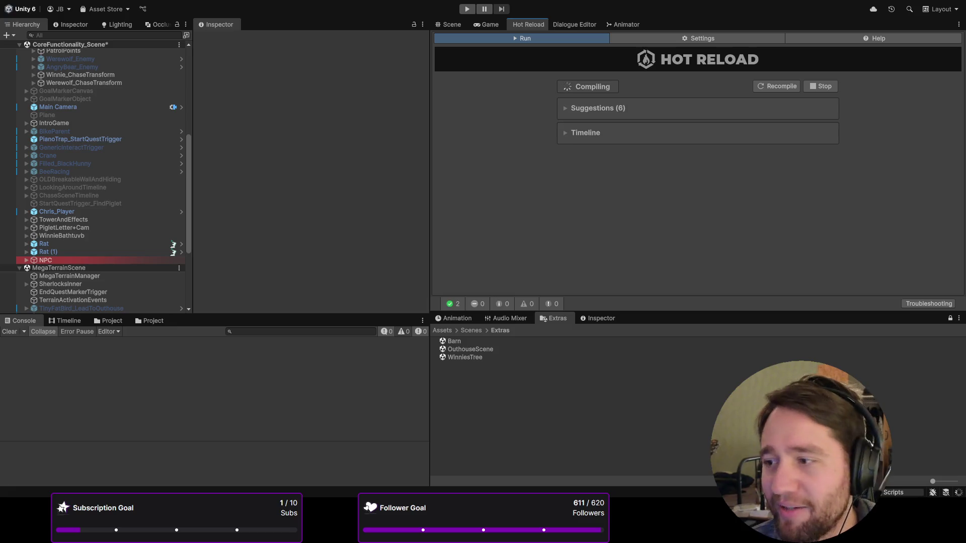
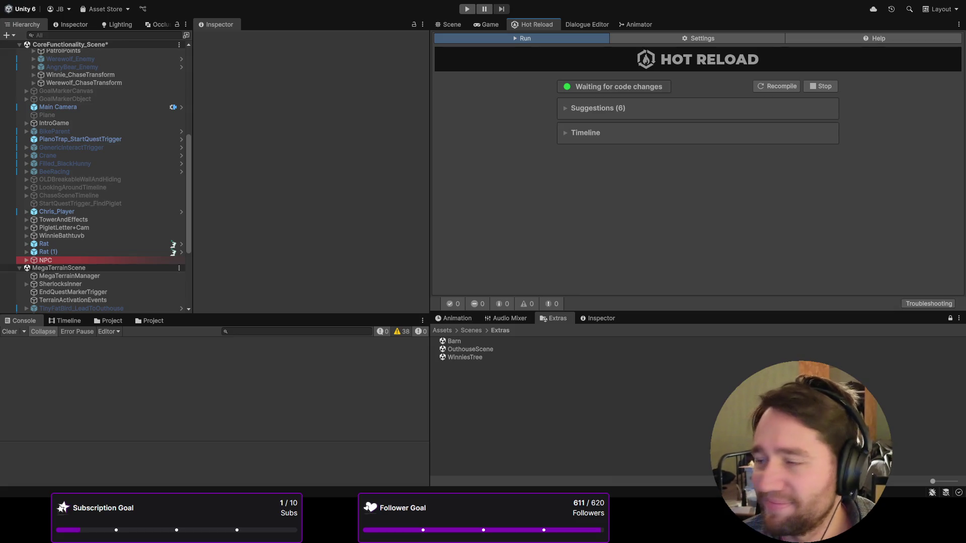
# - Playtest the outhouse hiding minigame with E and C, then view the 'Hiding minigame started' call stack
pyautogui.click(468, 9)
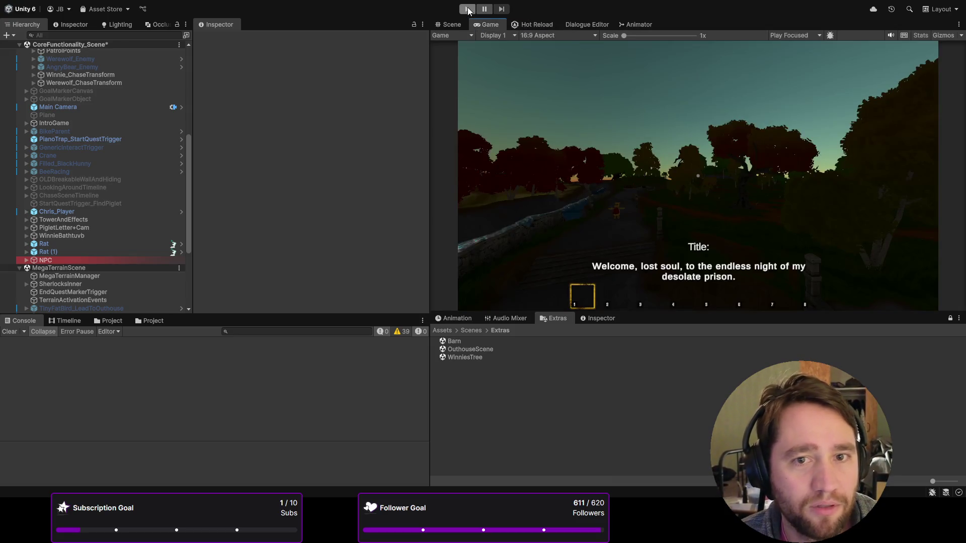
pyautogui.scroll(-3, 97, 201)
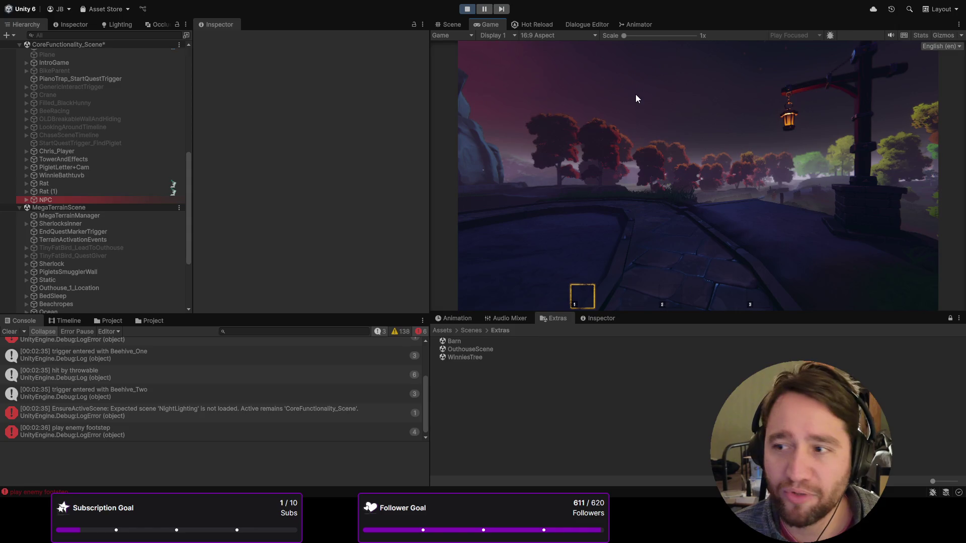
pyautogui.click(635, 94)
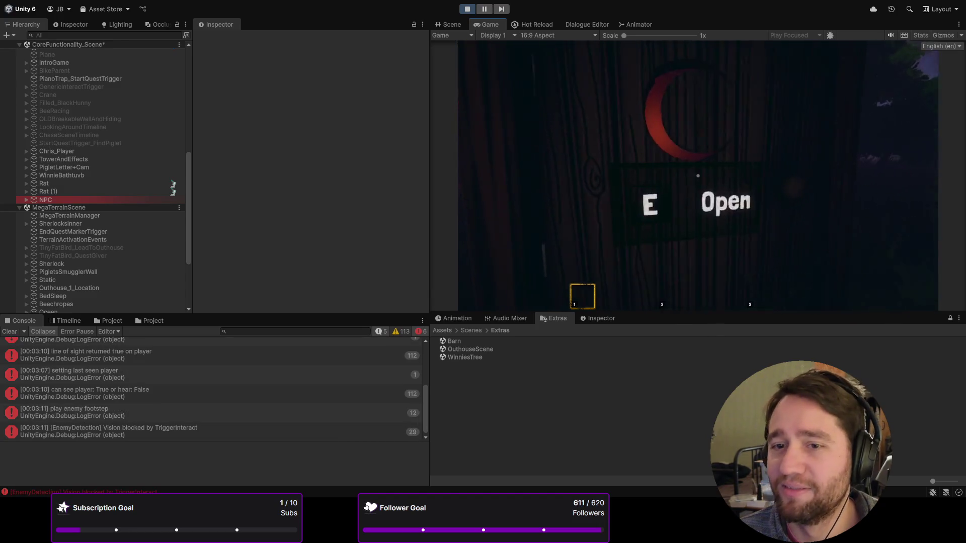
pyautogui.press('e')
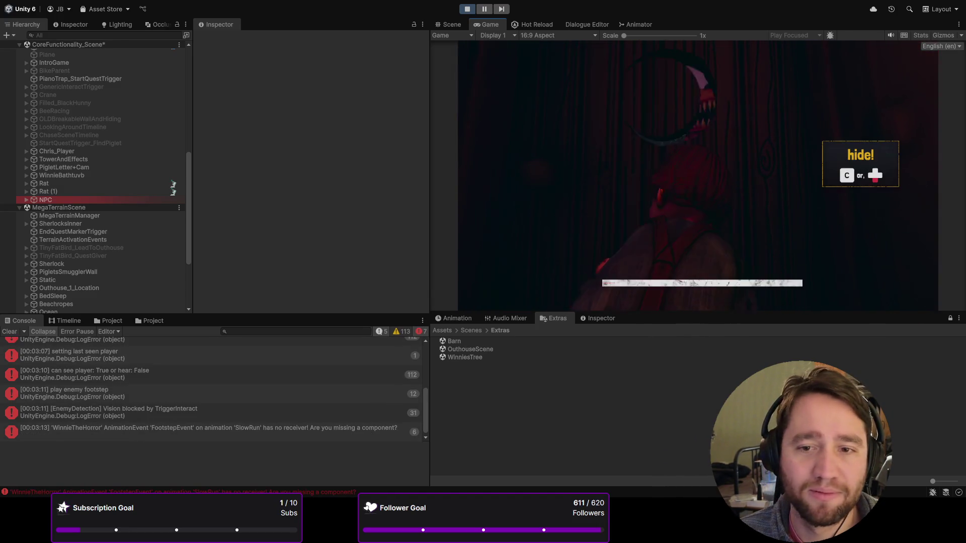
pyautogui.press('c')
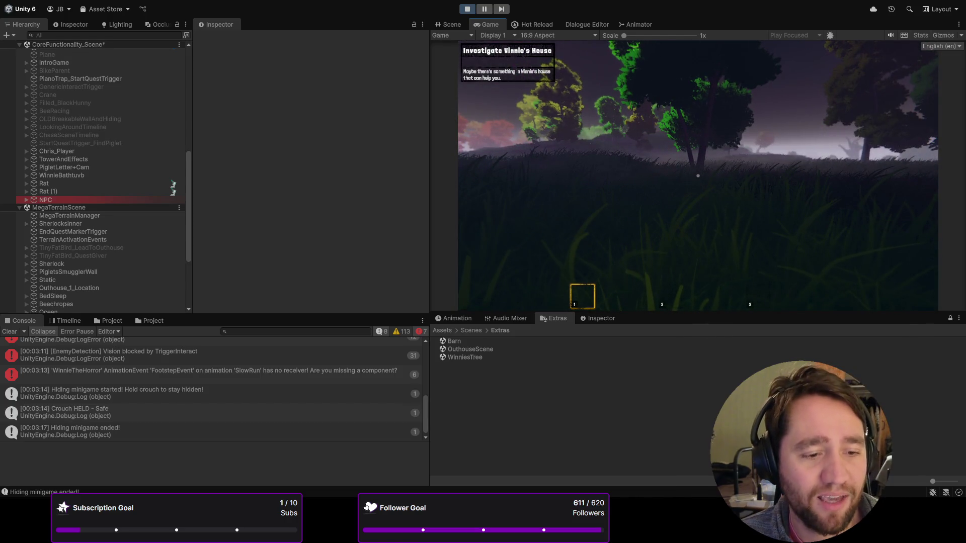
pyautogui.click(252, 374)
pyautogui.click(272, 390)
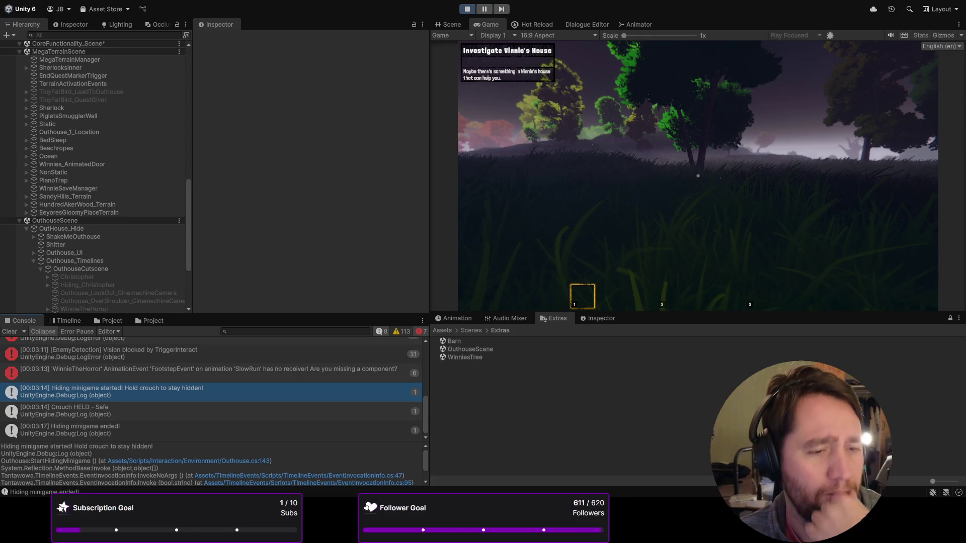
# - Review the 'Hiding minigame started' stack trace, clear the Console, and stop the playtest
pyautogui.scroll(3, 212, 387)
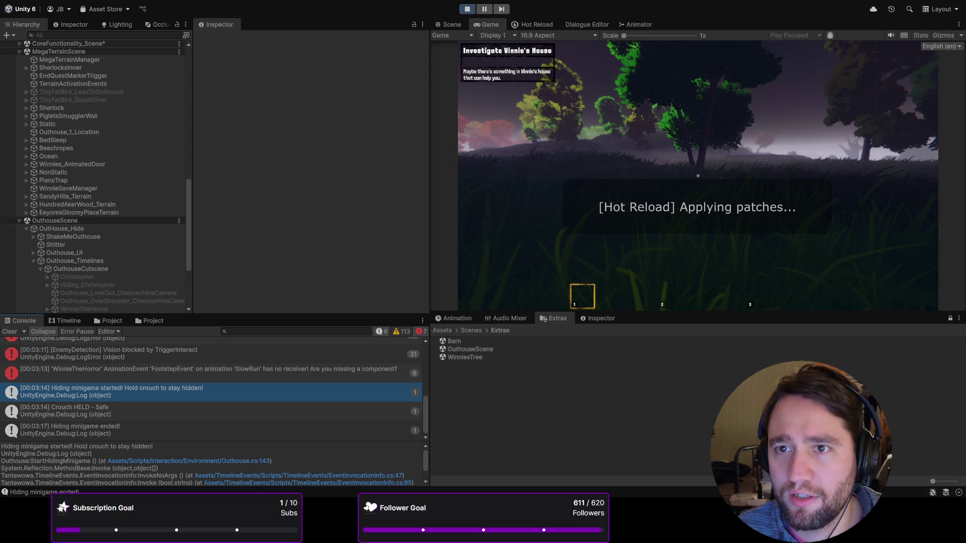
pyautogui.click(9, 332)
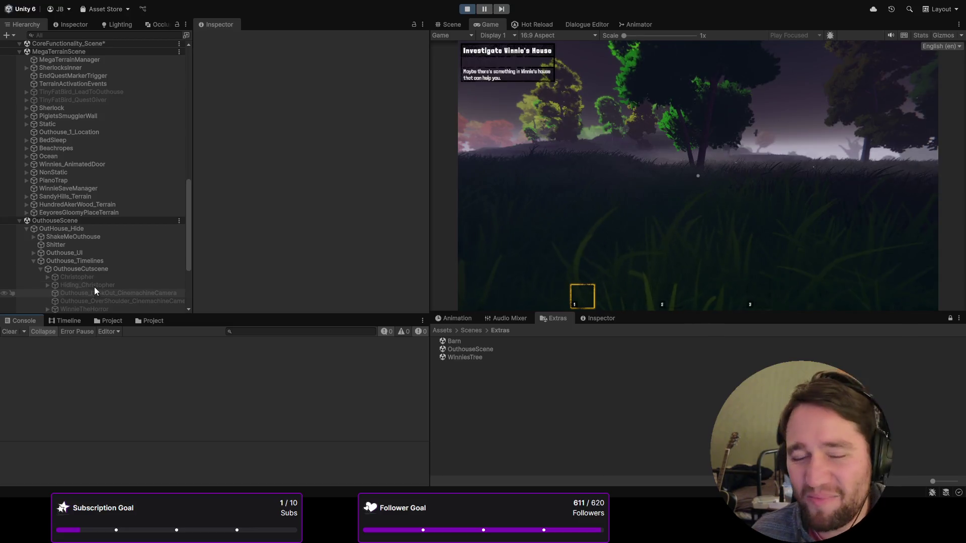
pyautogui.click(467, 9)
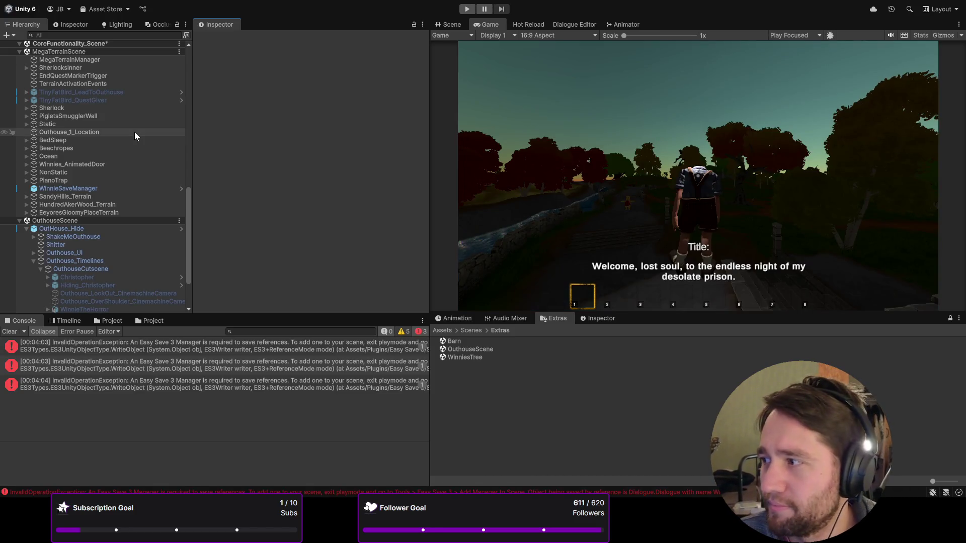
# - Clear the Console, check Hot Reload status, and start a new playtest from the Game view
pyautogui.click(14, 331)
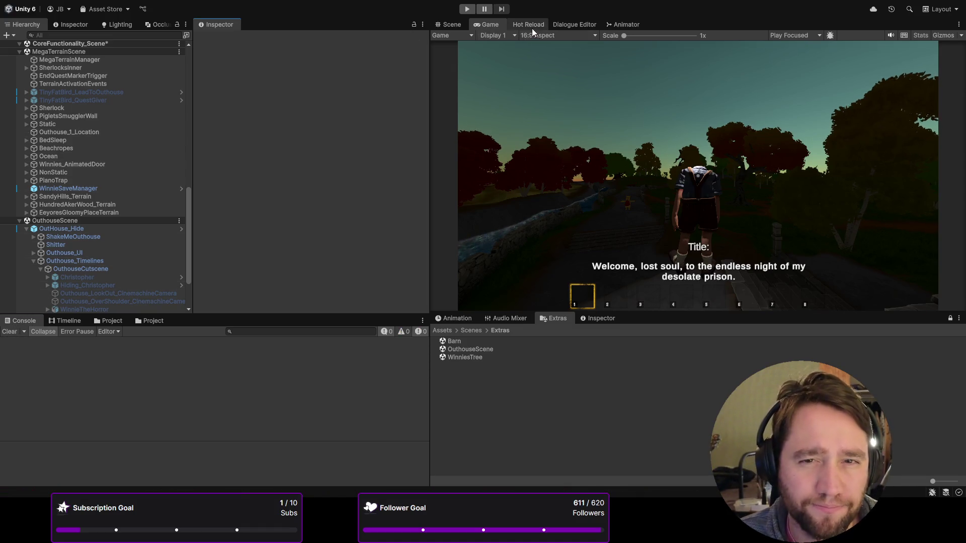
pyautogui.click(529, 25)
pyautogui.click(484, 25)
pyautogui.click(466, 9)
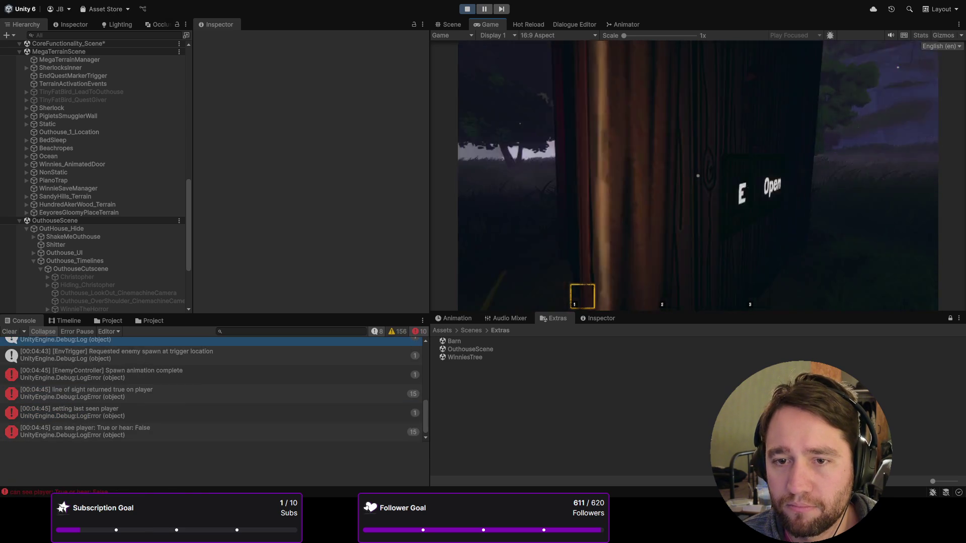
# - Open the outhouse and crouch, then view the 'Starting quest' call stack with a taller Console
pyautogui.press('e')
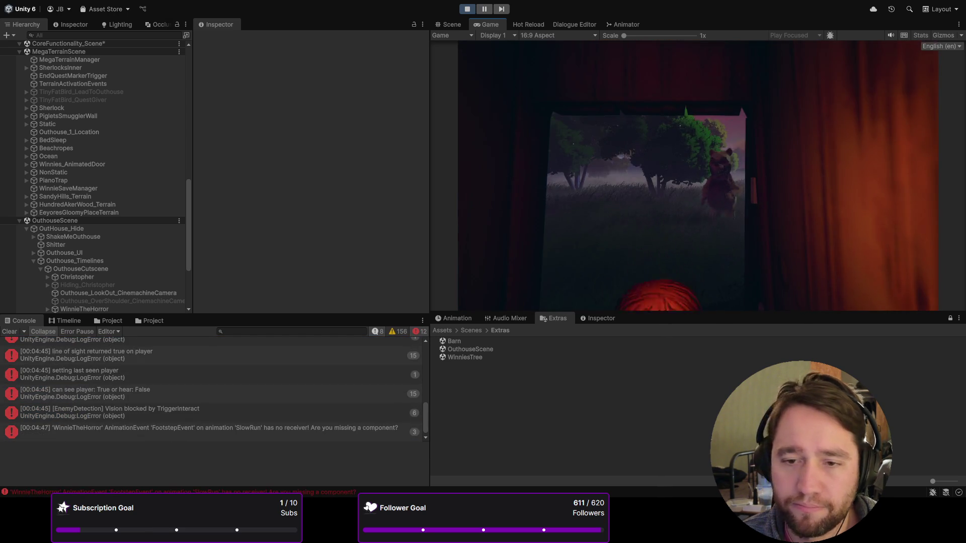
pyautogui.press('c')
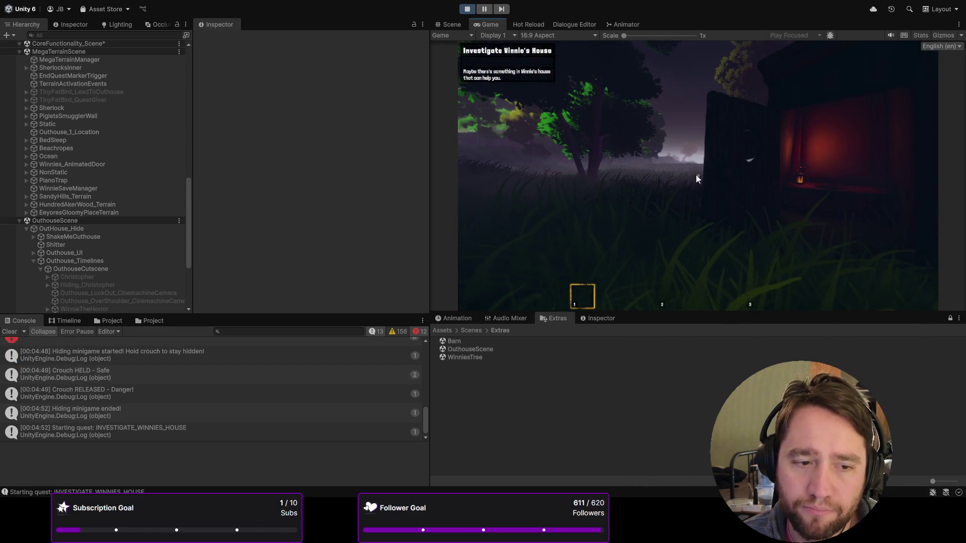
pyautogui.click(101, 375)
pyautogui.click(111, 433)
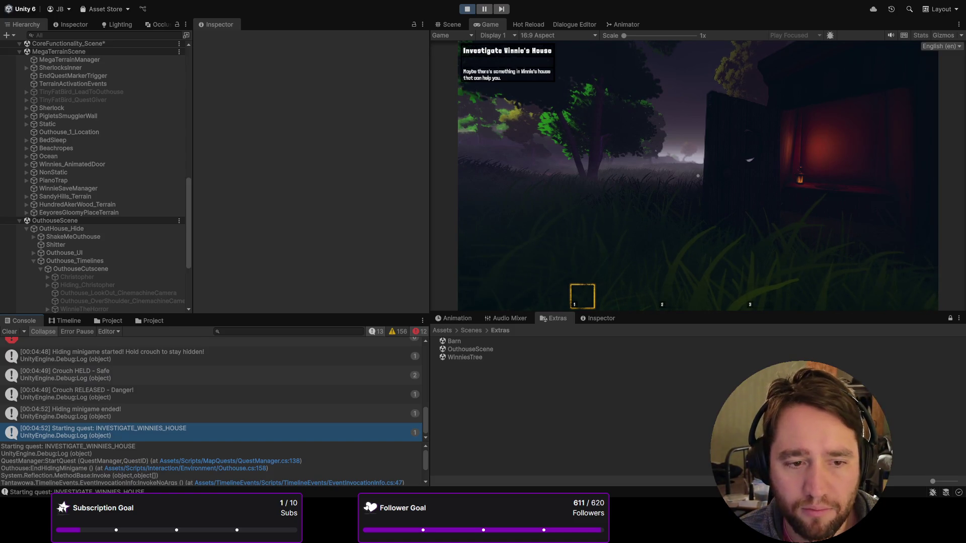
pyautogui.moveTo(208, 315); pyautogui.dragTo(208, 179)
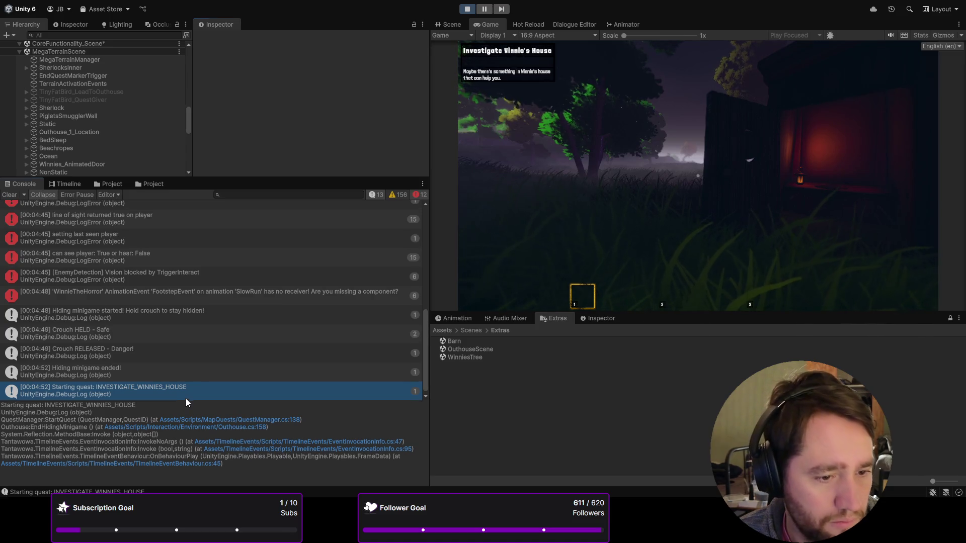
# - Enlarge the stack-trace pane to read the quest-start call stack, then stop the playtest
pyautogui.moveTo(186, 400); pyautogui.dragTo(185, 335)
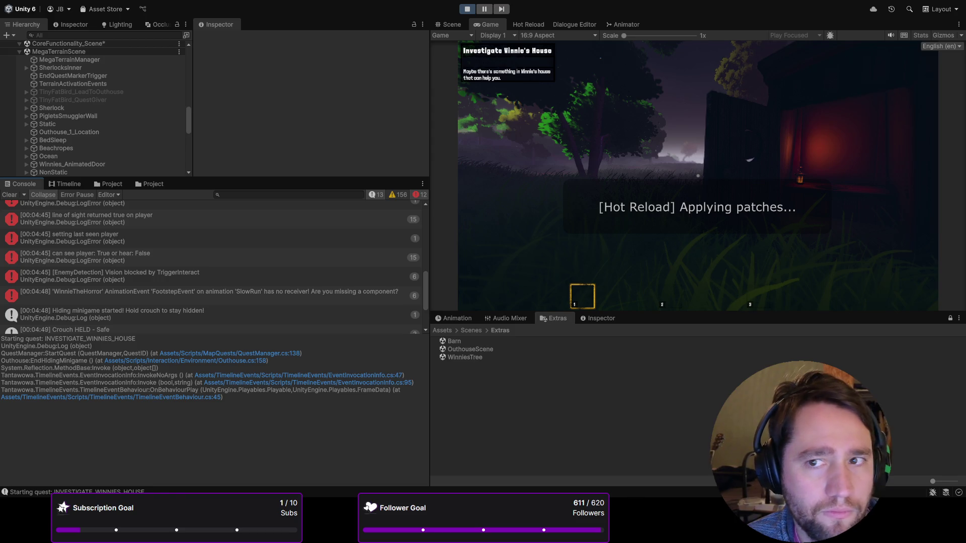
pyautogui.click(467, 12)
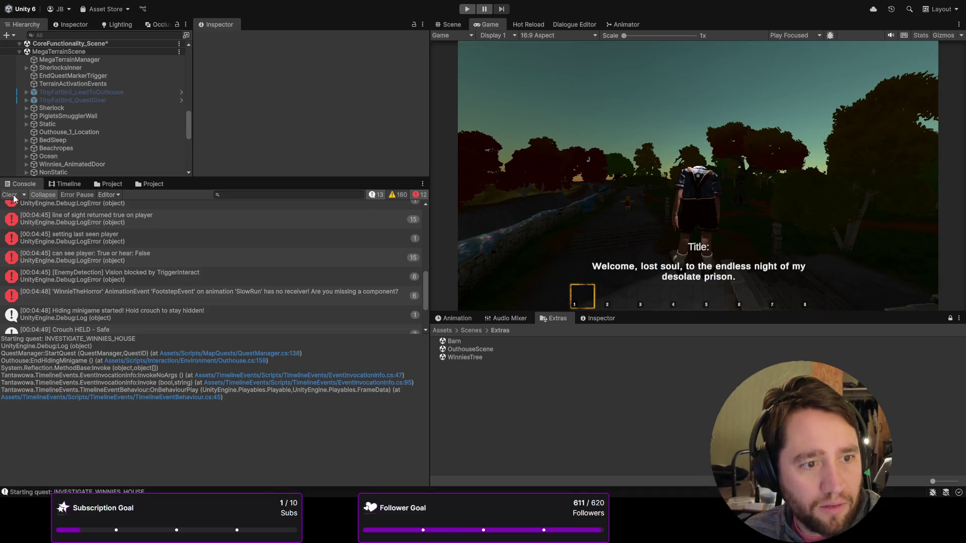
# - Run with Ctrl+P, hide in the outhouse, continue to the Hunger tutorial, then stop with Ctrl+P
pyautogui.hotkey('ctrl', 'p')
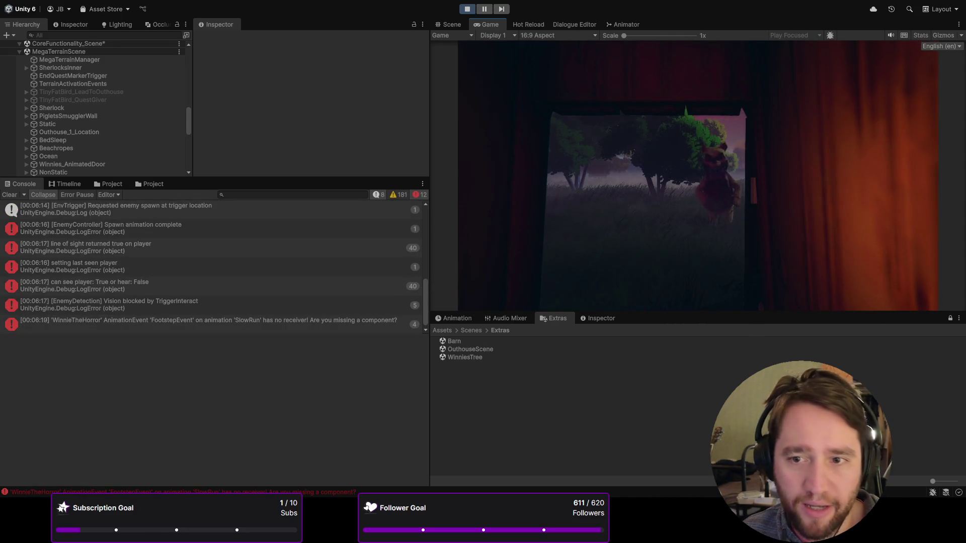
pyautogui.press('c')
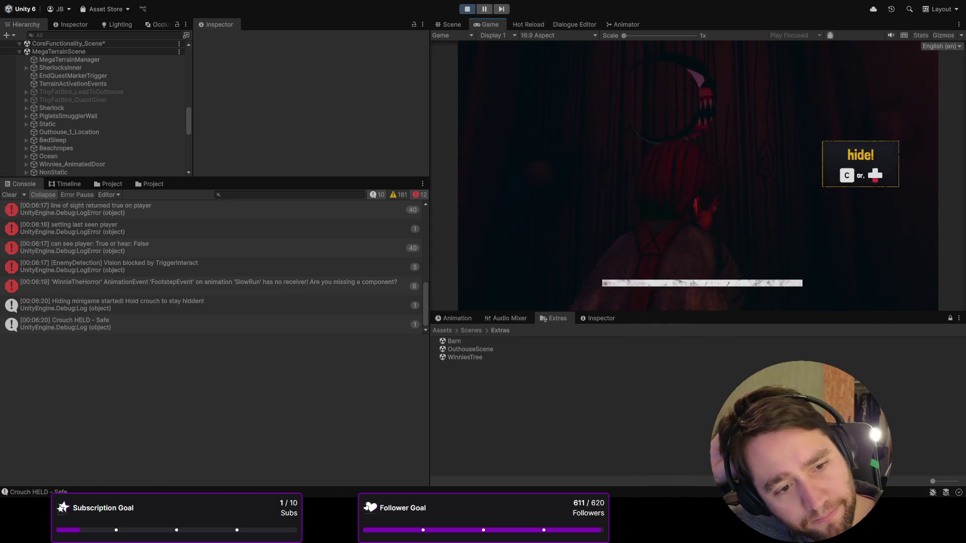
pyautogui.click(201, 305)
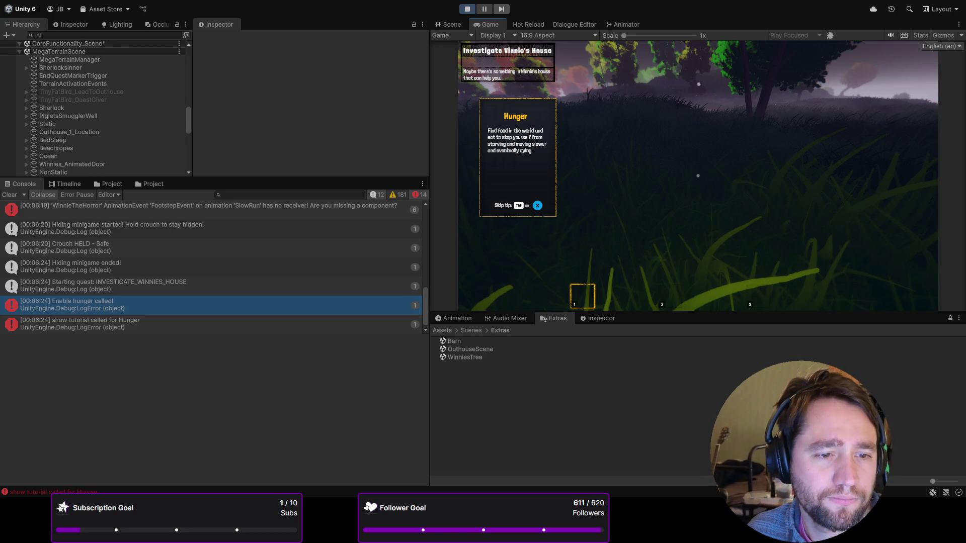
pyautogui.hotkey('ctrl', 'p')
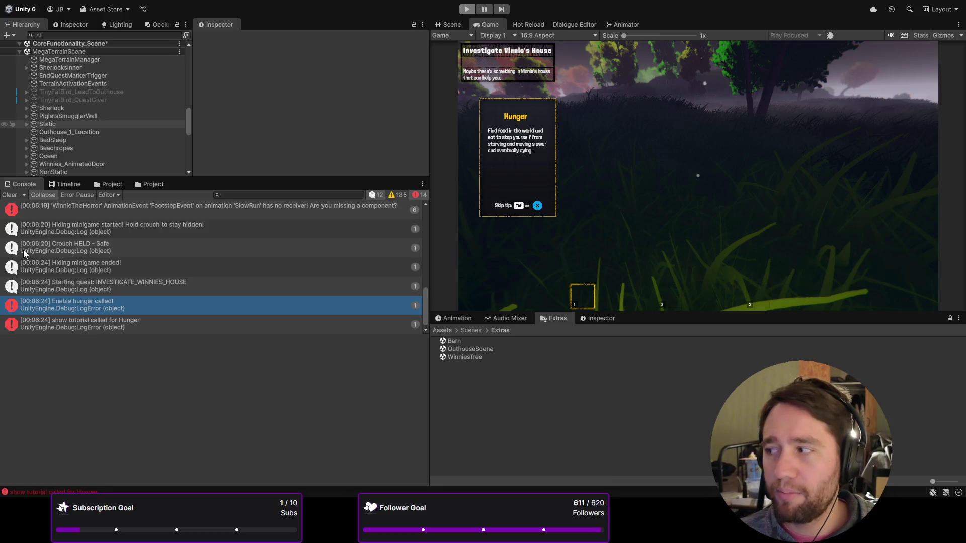
pyautogui.scroll(5, 50, 138)
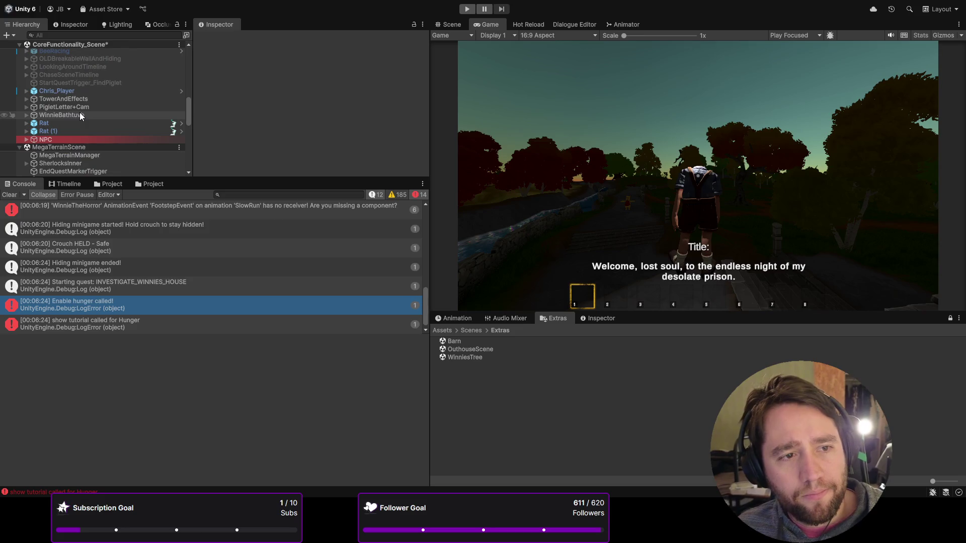
# - Check Chris_Player's Player Hunger Max Hunger and Current Hunger fields, then clear the Console
pyautogui.click(80, 91)
pyautogui.scroll(-10, 236, 95)
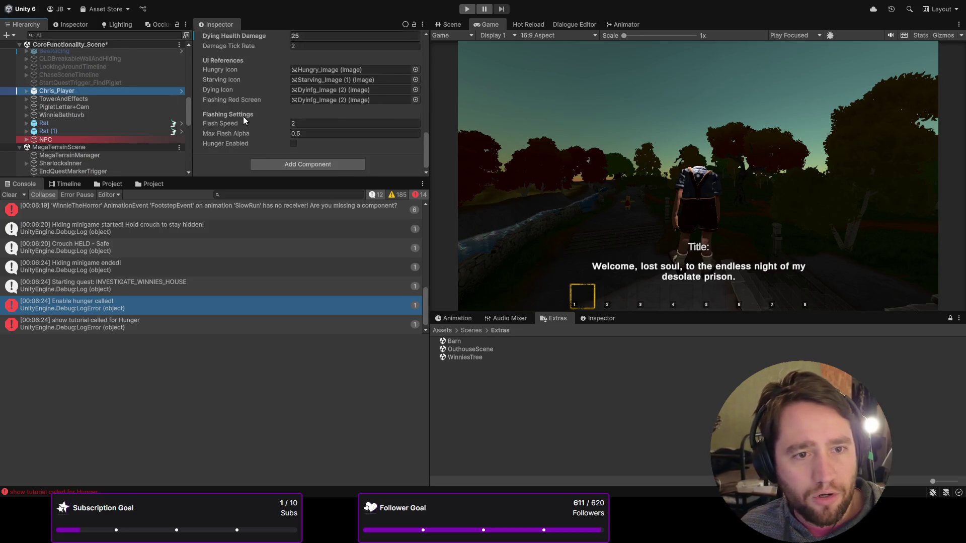
pyautogui.scroll(5, 243, 120)
pyautogui.click(301, 73)
pyautogui.click(352, 84)
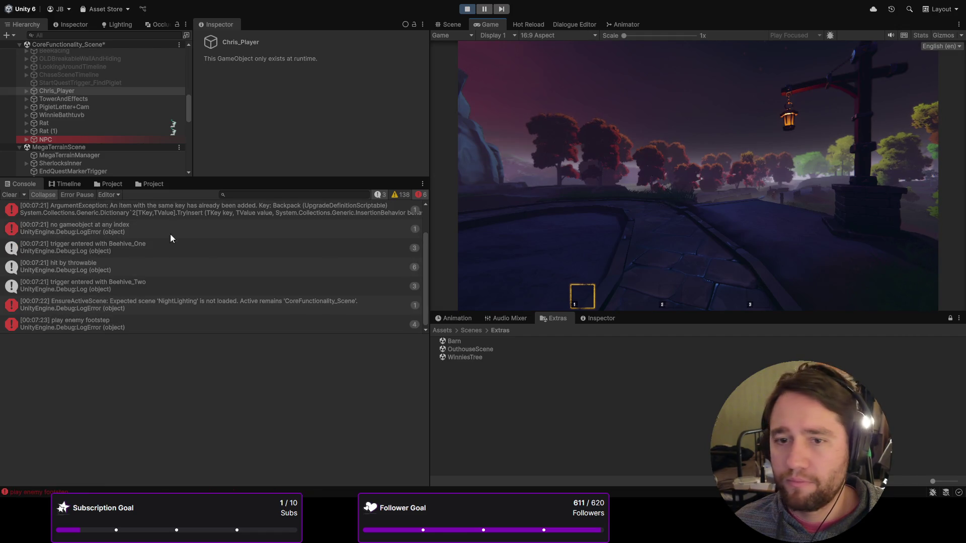
pyautogui.click(10, 195)
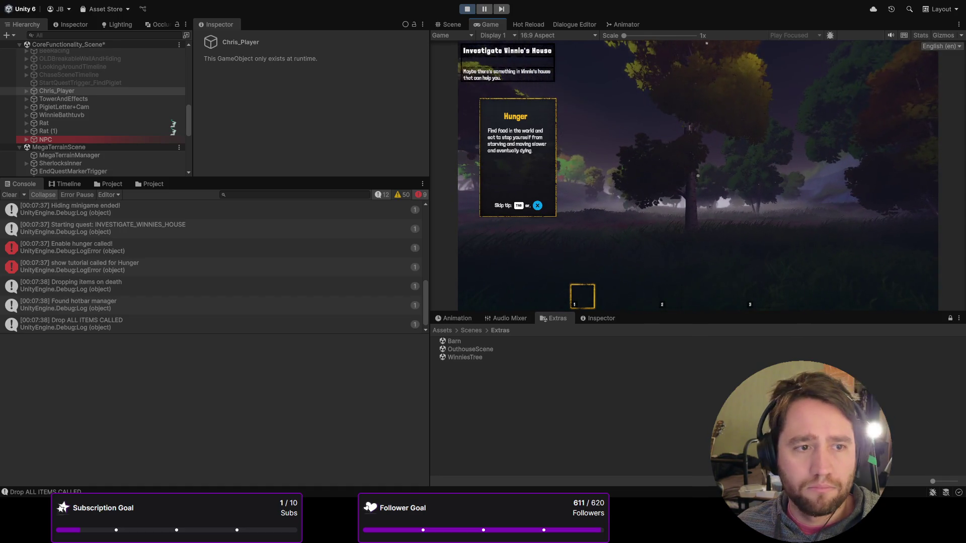
# - Watch Chris_Player's live Current Hunger drain toward 200 in the Inspector, then stop with Ctrl+P
pyautogui.scroll(-3, 91, 109)
pyautogui.click(57, 61)
pyautogui.scroll(-10, 235, 106)
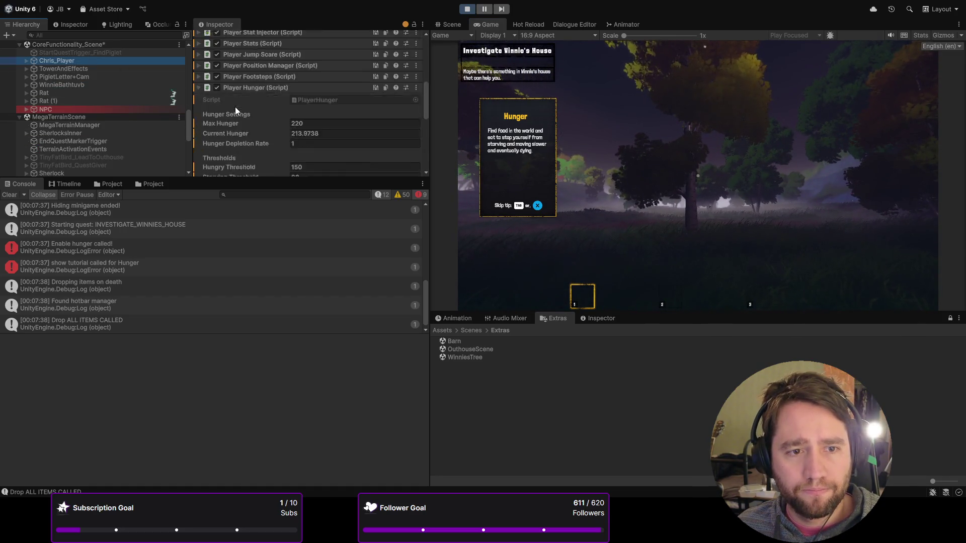
pyautogui.click(305, 106)
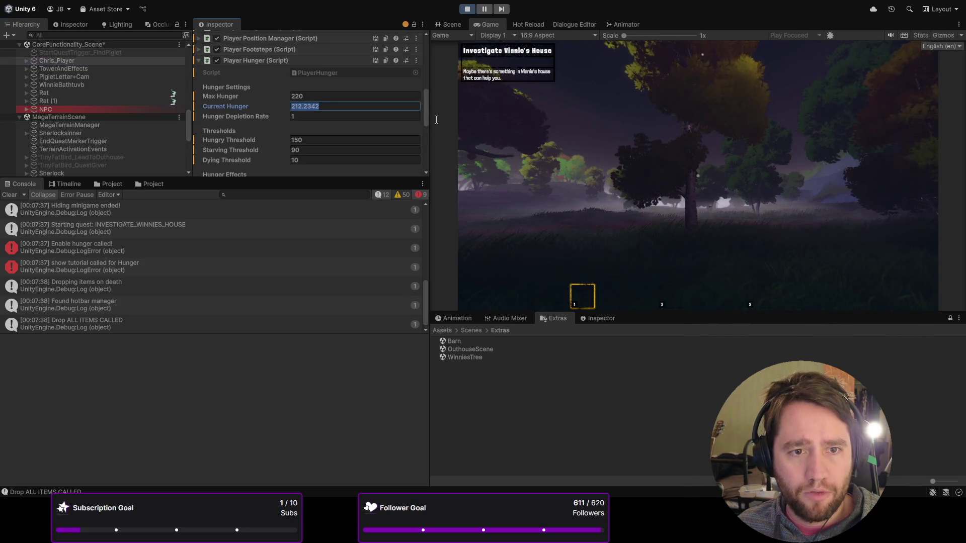
pyautogui.click(698, 176)
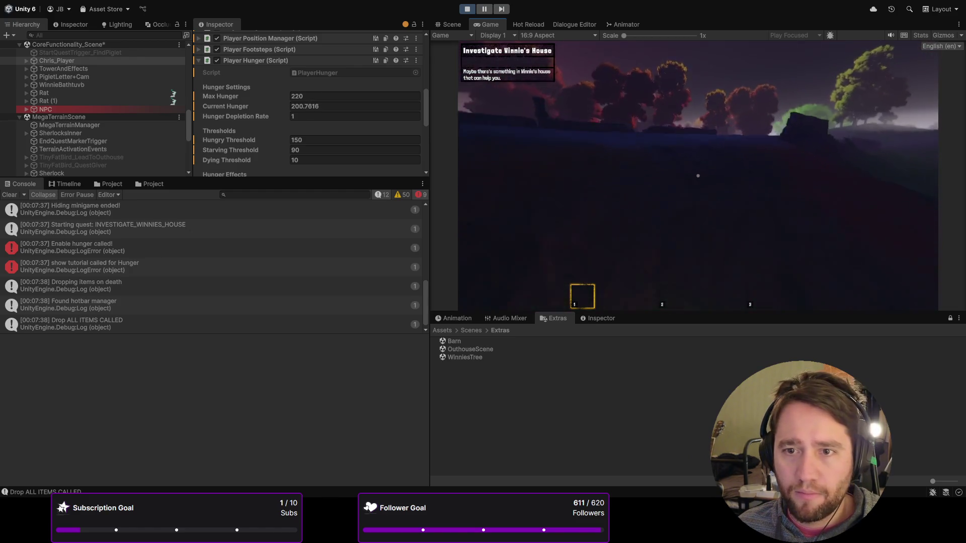
pyautogui.press('Escape')
pyautogui.hotkey('ctrl', 'p')
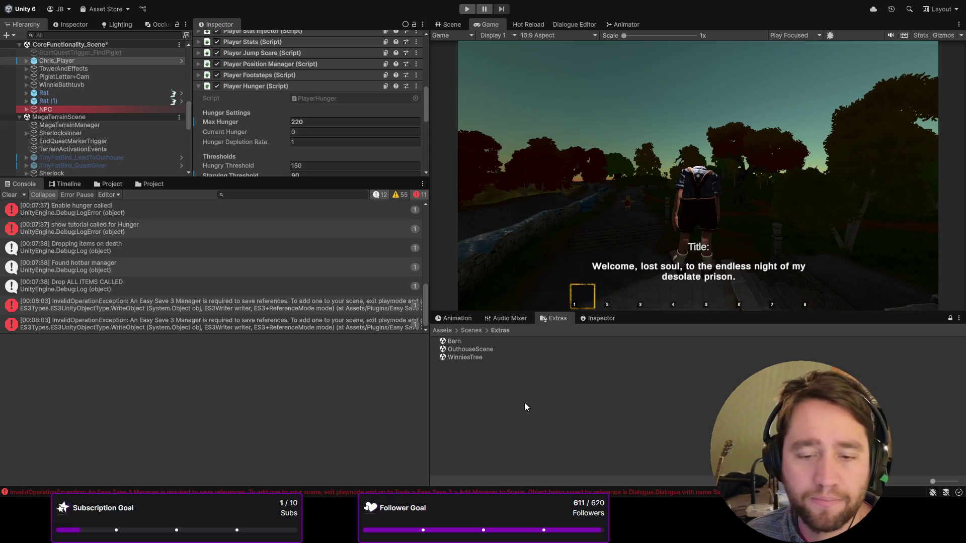
# - Clear the Console, drag the splitter down to make the Hierarchy taller, and start the game
pyautogui.click(10, 194)
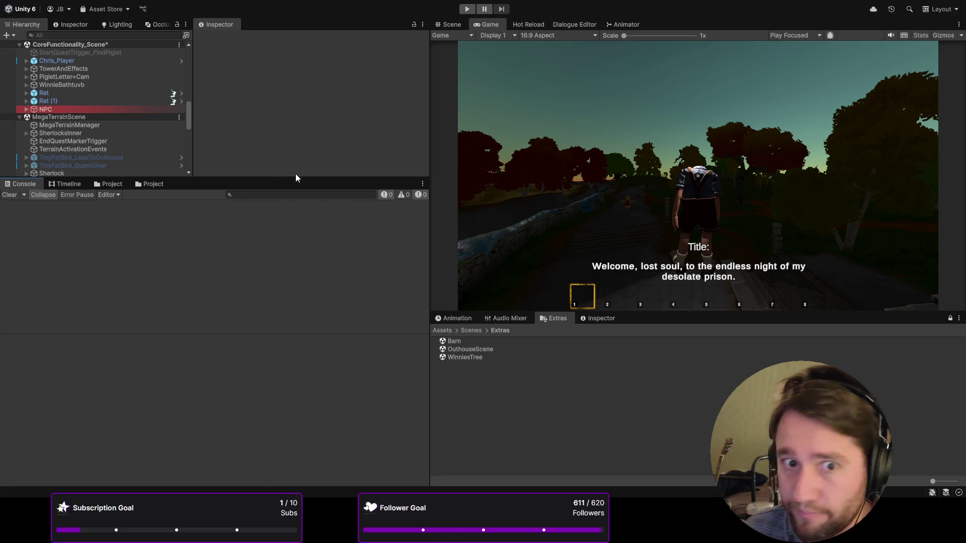
pyautogui.moveTo(311, 179); pyautogui.dragTo(312, 255)
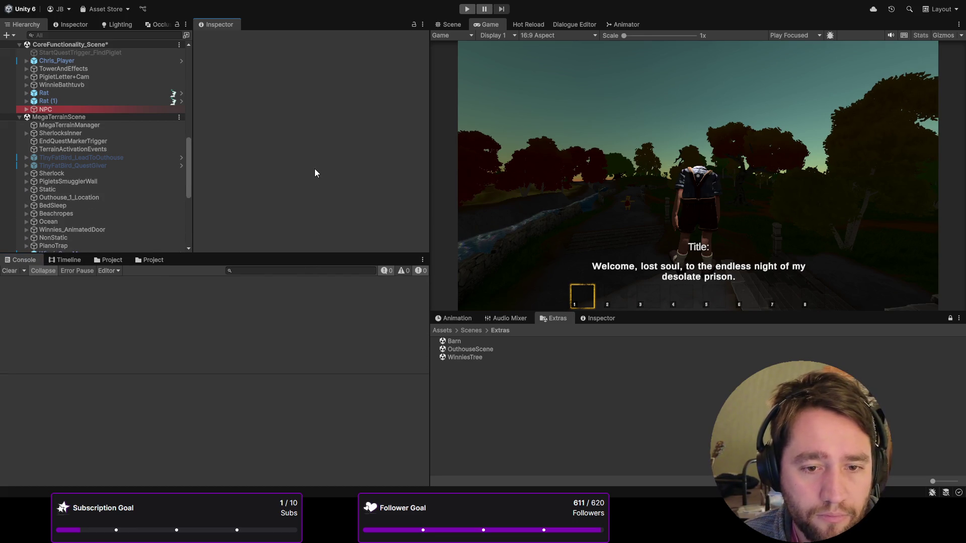
pyautogui.click(469, 9)
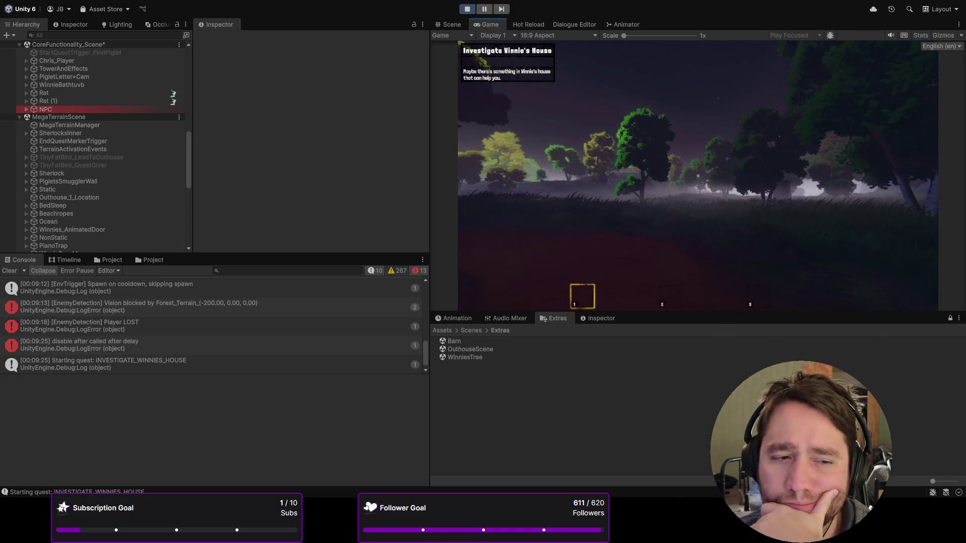
# - Show the 'disable after called after delay' error's call stack, tracing to EnemyController.cs:1064
pyautogui.click(173, 346)
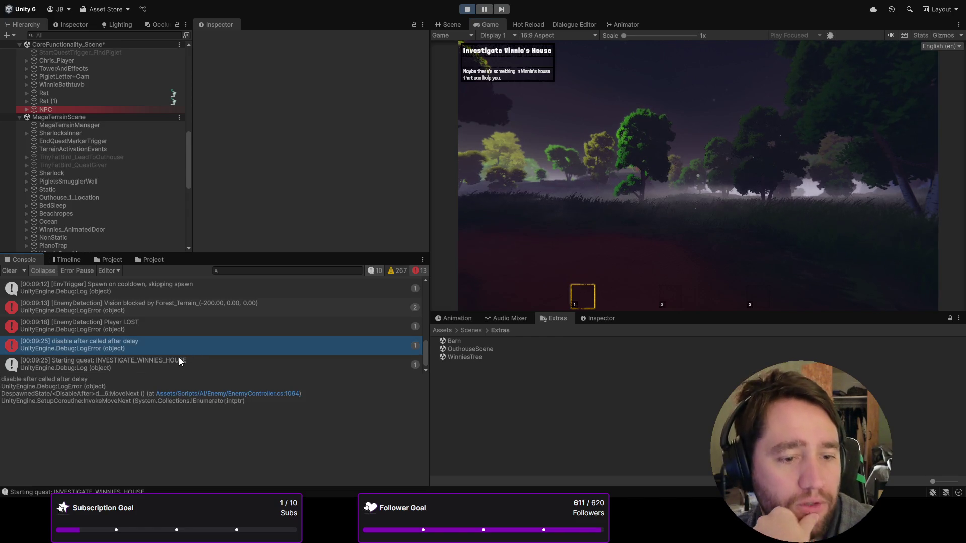
# - Read the INVESTIGATE_WINNIES_HOUSE 'Starting quest' stack trace, stop the game, then run it again
pyautogui.click(211, 364)
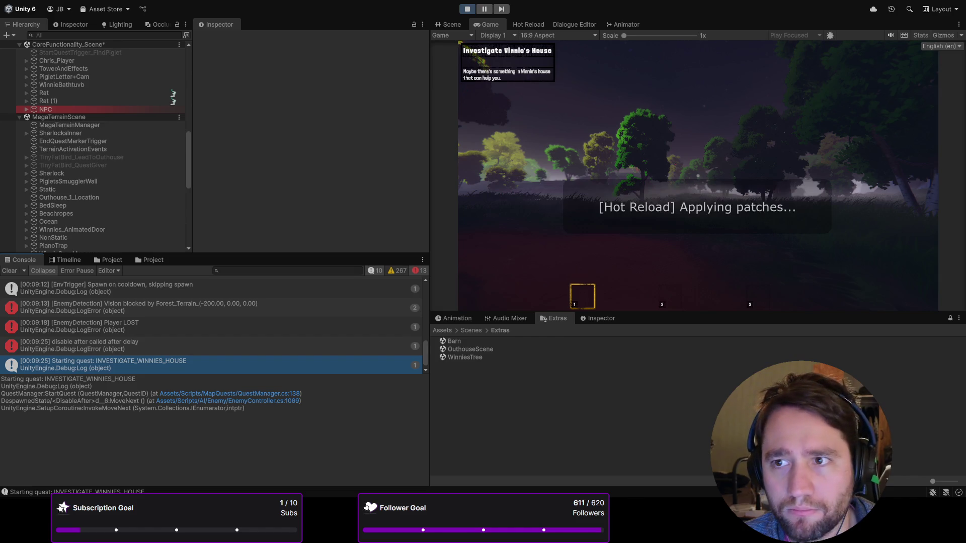
pyautogui.click(467, 8)
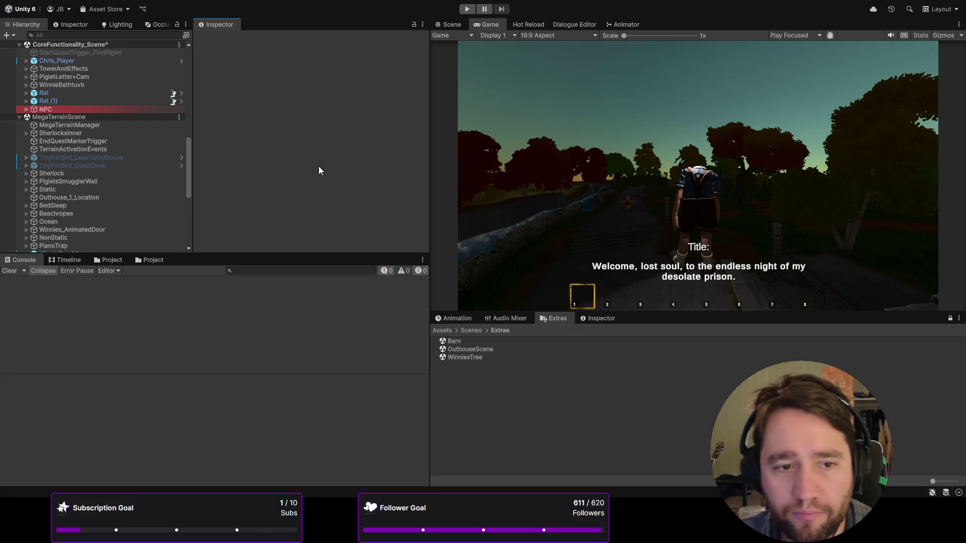
pyautogui.click(467, 9)
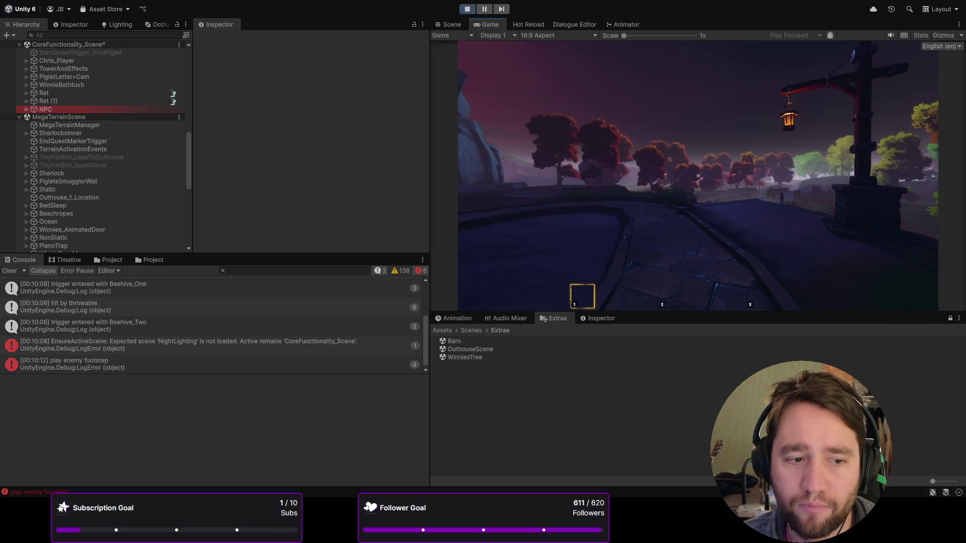
# - Walk off the stone path and through the trees toward the open field
pyautogui.press('w')
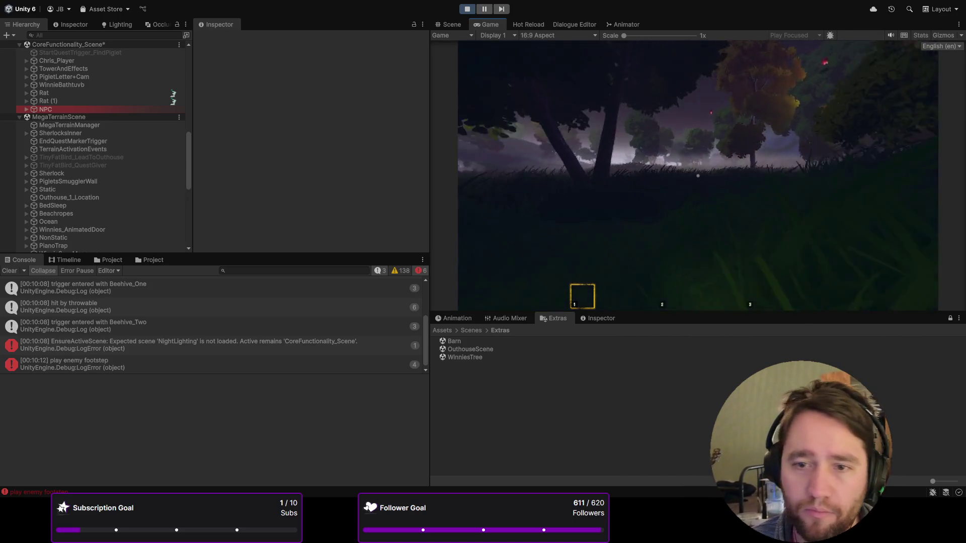
pyautogui.press('w')
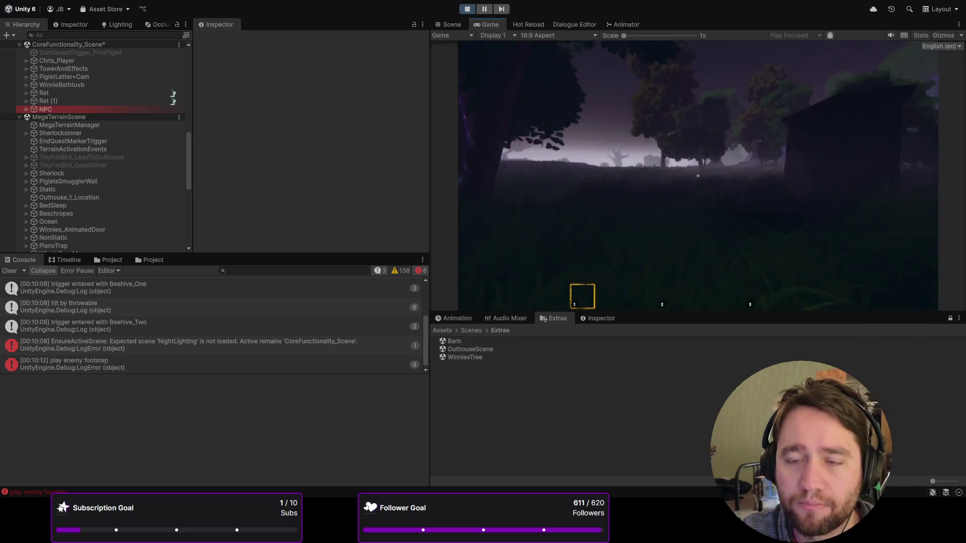
# - Walk across the field, over the hill and along the cobblestone path into Winnie's house
pyautogui.press('w')
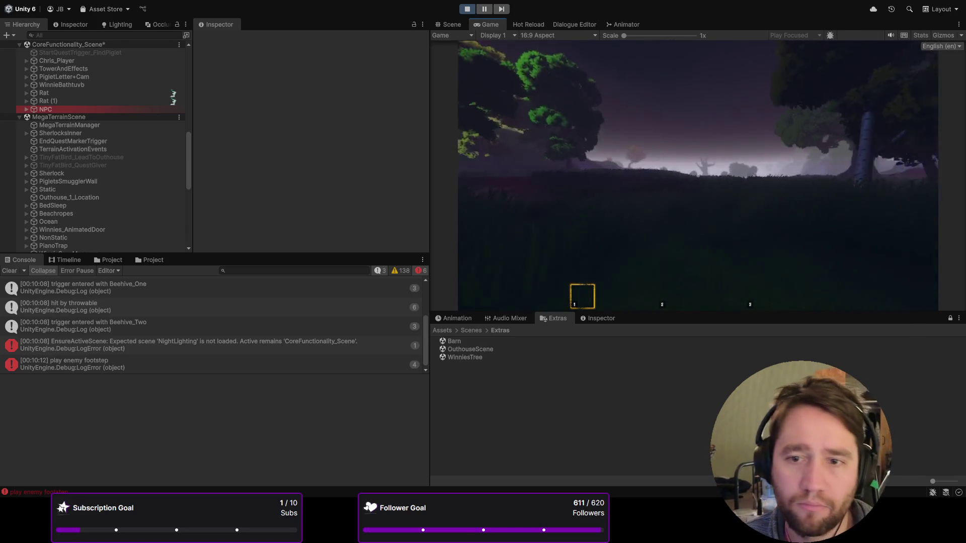
pyautogui.press('w')
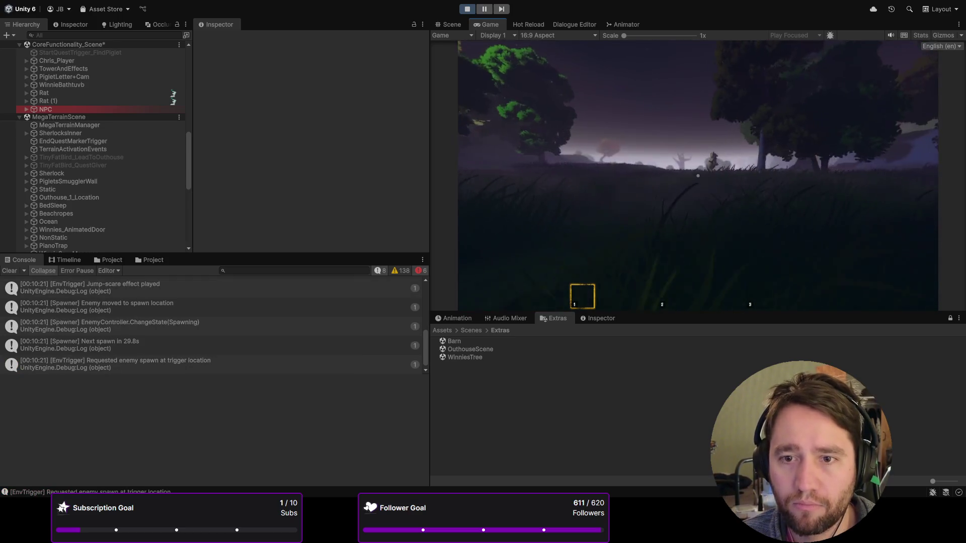
pyautogui.press('w')
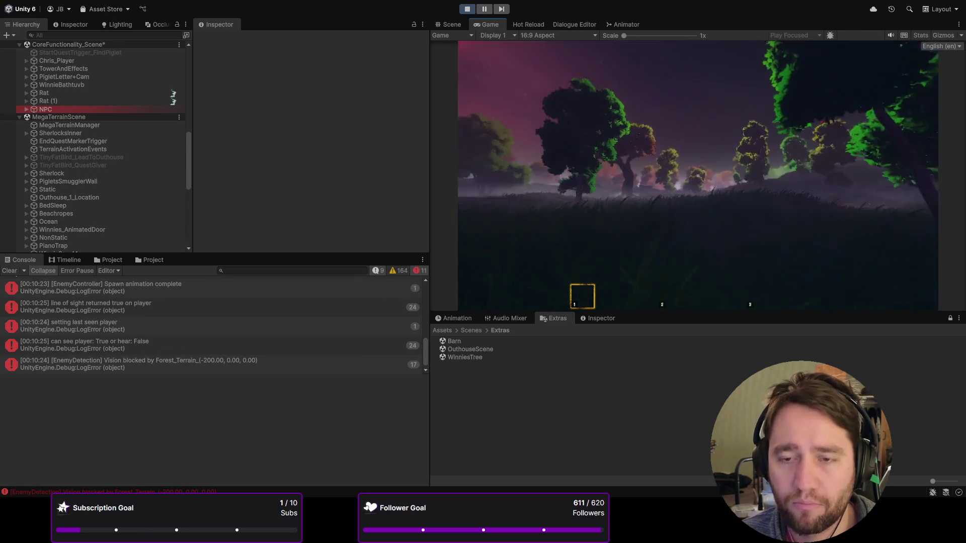
pyautogui.press('w')
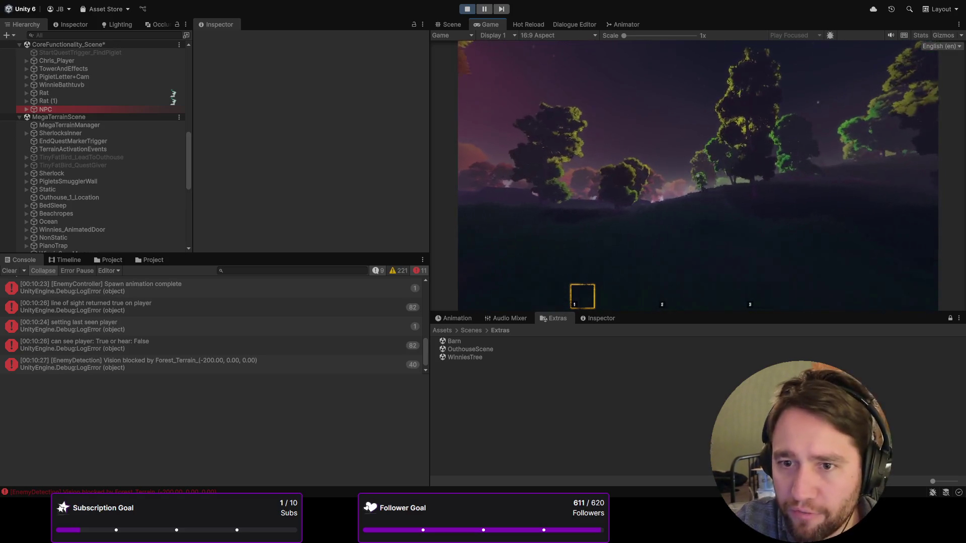
pyautogui.press('w')
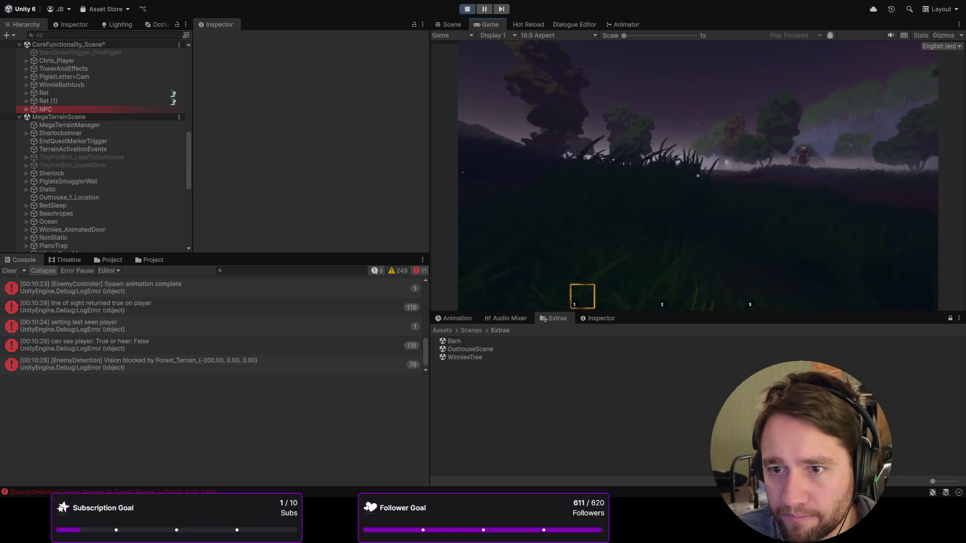
pyautogui.press('w')
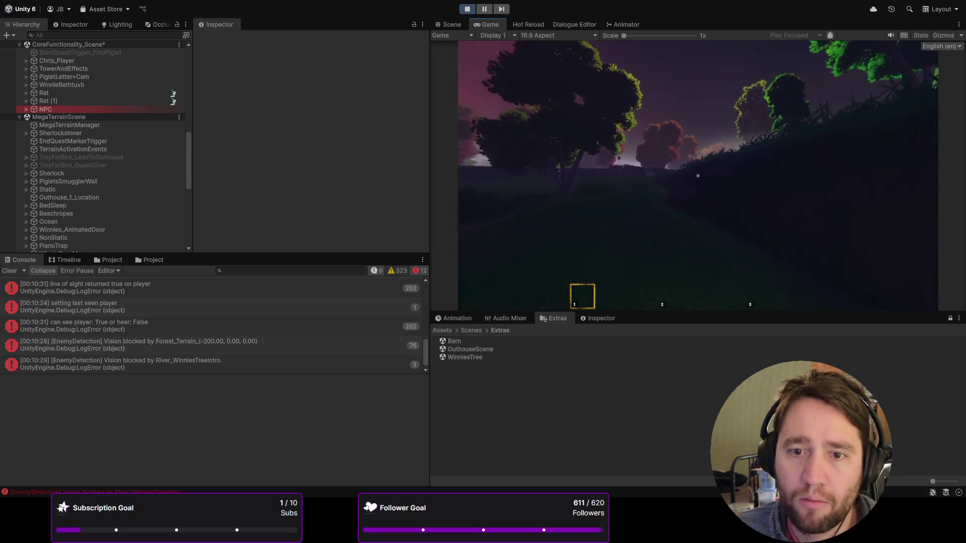
pyautogui.press('w')
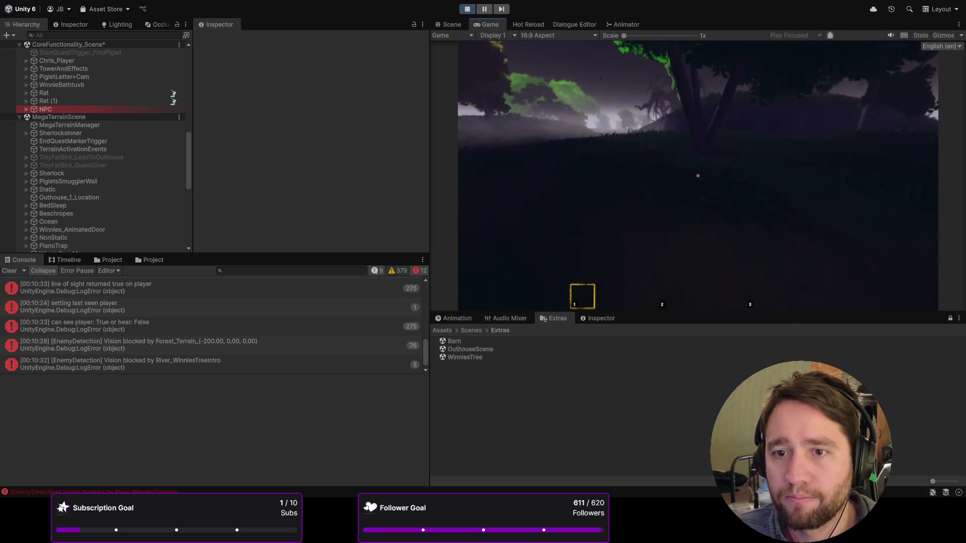
pyautogui.press('w')
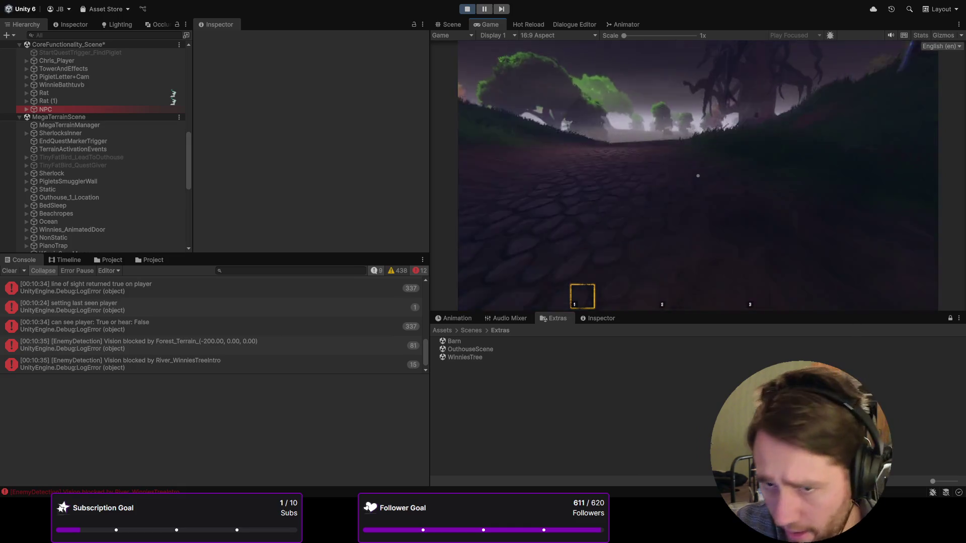
pyautogui.press('w')
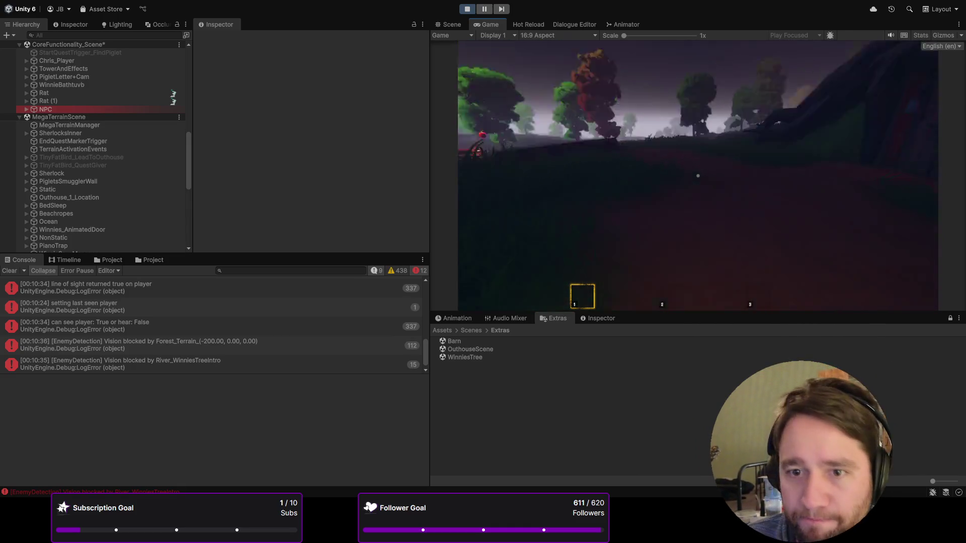
pyautogui.press('w')
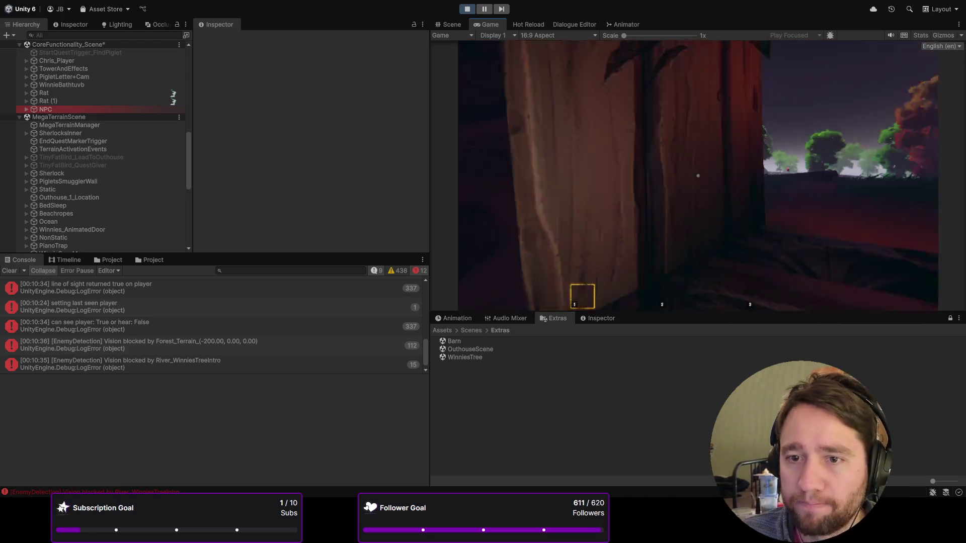
# - Walk to the fireplace to trigger the Hunger tutorial, then pick up the banana from the table
pyautogui.press('w')
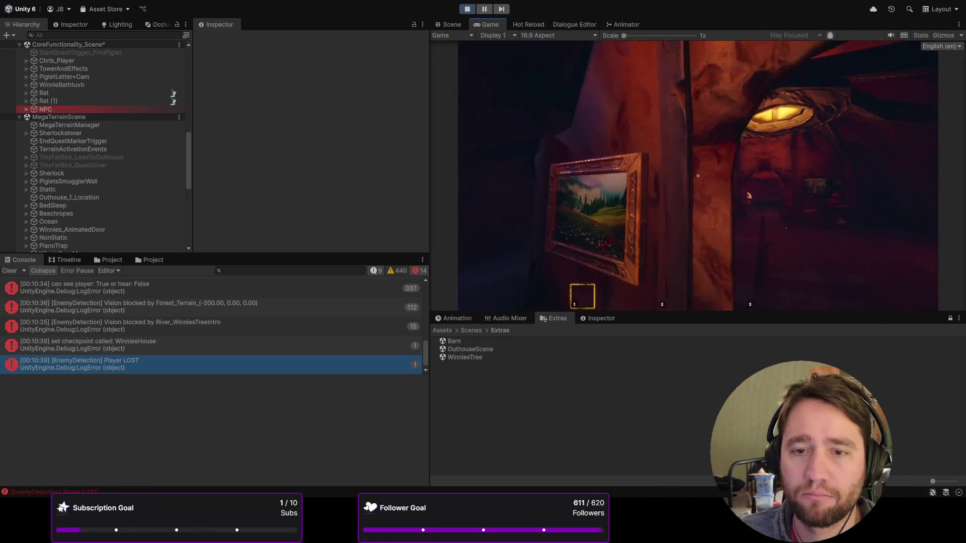
pyautogui.press('w')
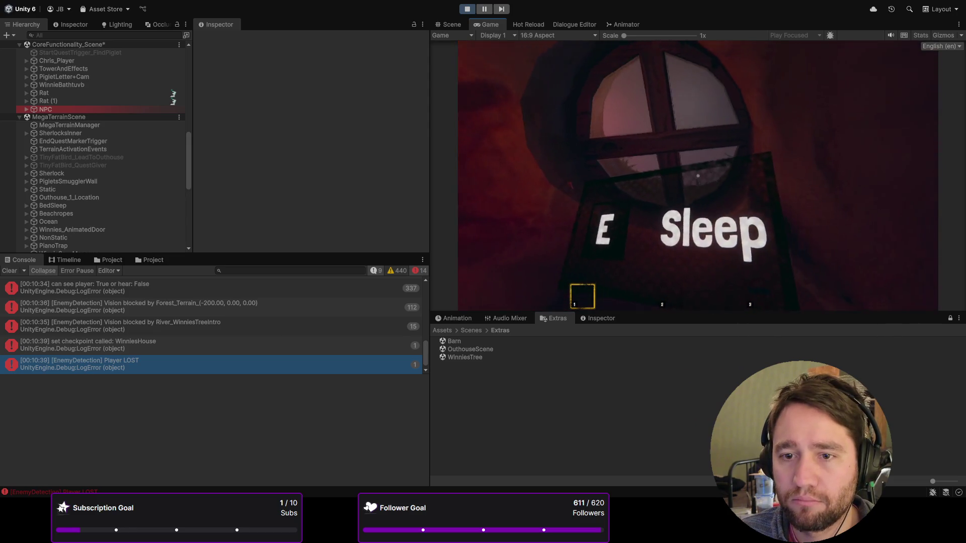
pyautogui.press('w')
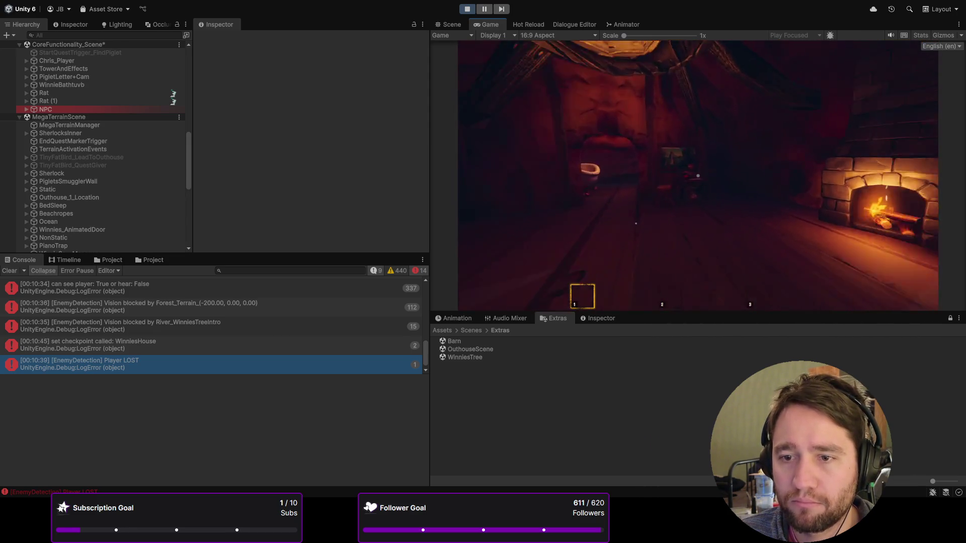
pyautogui.press('w')
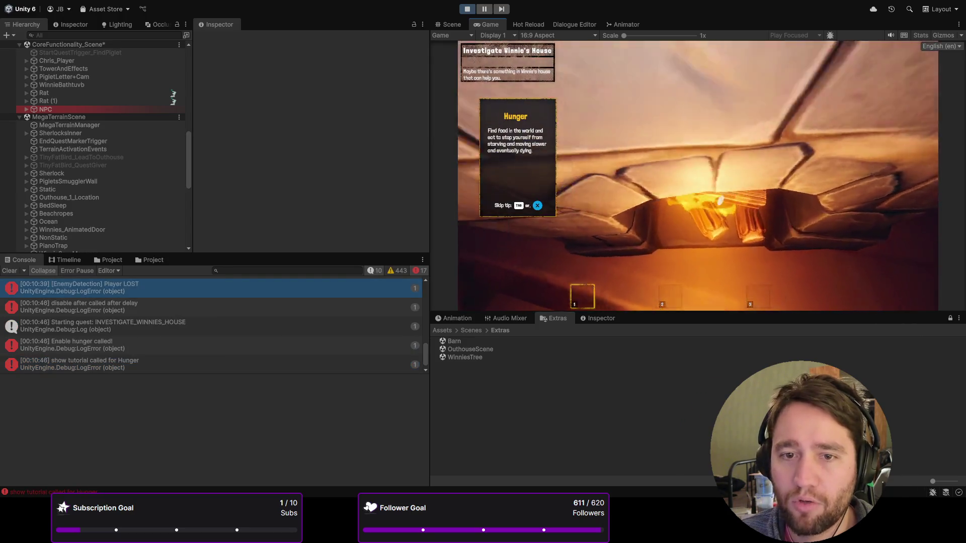
pyautogui.press('w')
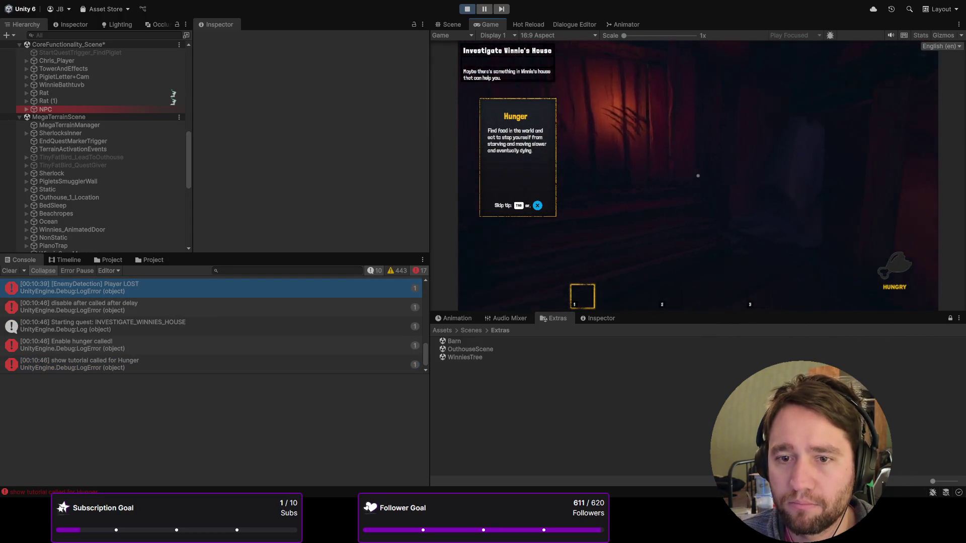
pyautogui.press('w')
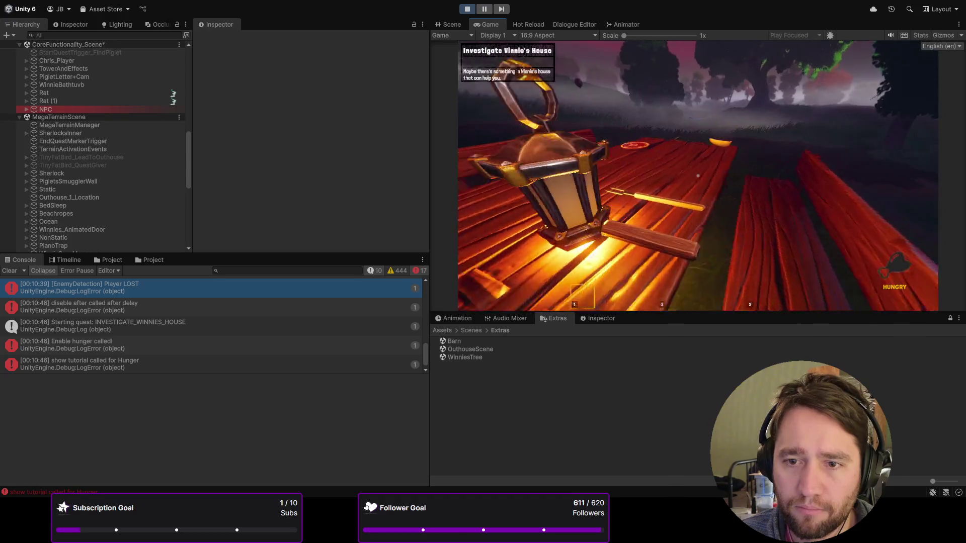
pyautogui.press('1')
pyautogui.press('e')
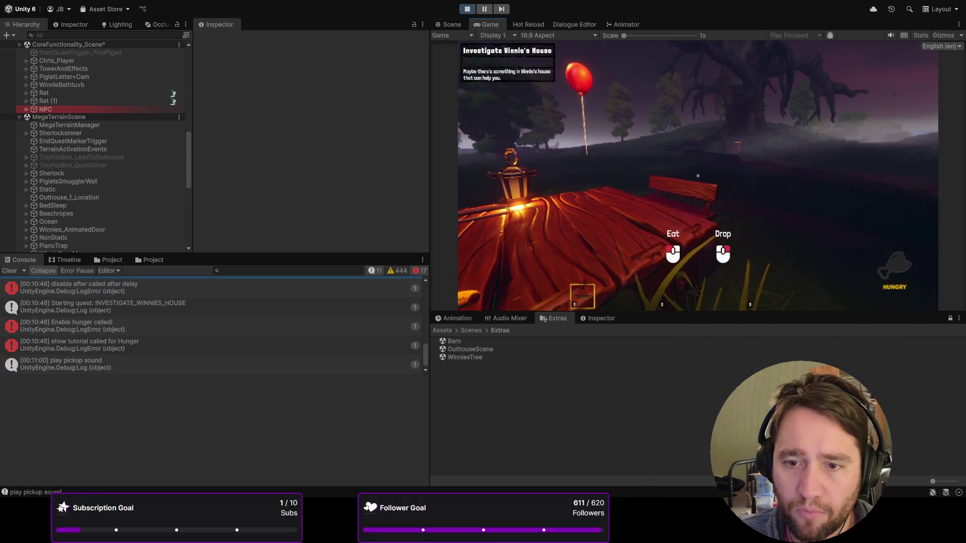
# - Throw the knife and fork from the second hotbar slot, then retrieve the fork
pyautogui.press('2')
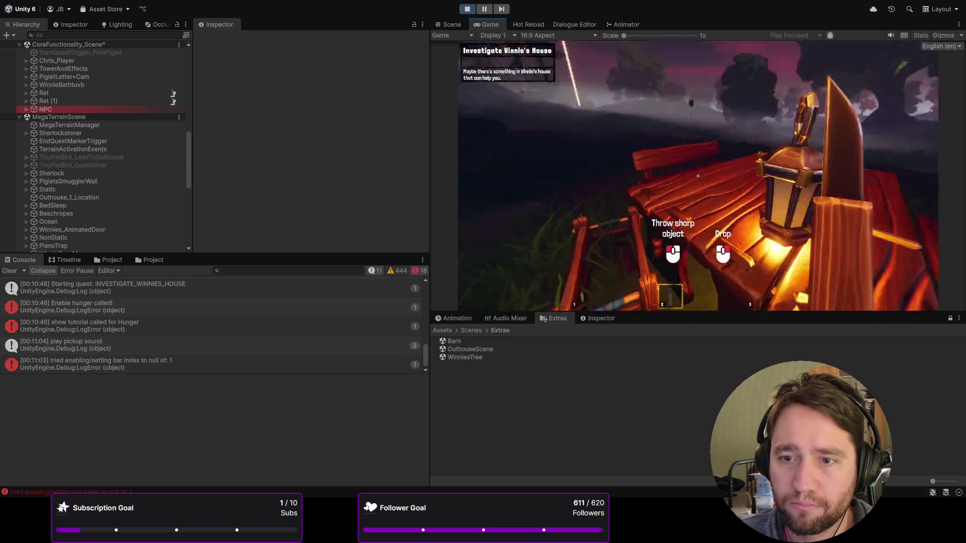
pyautogui.click(698, 176)
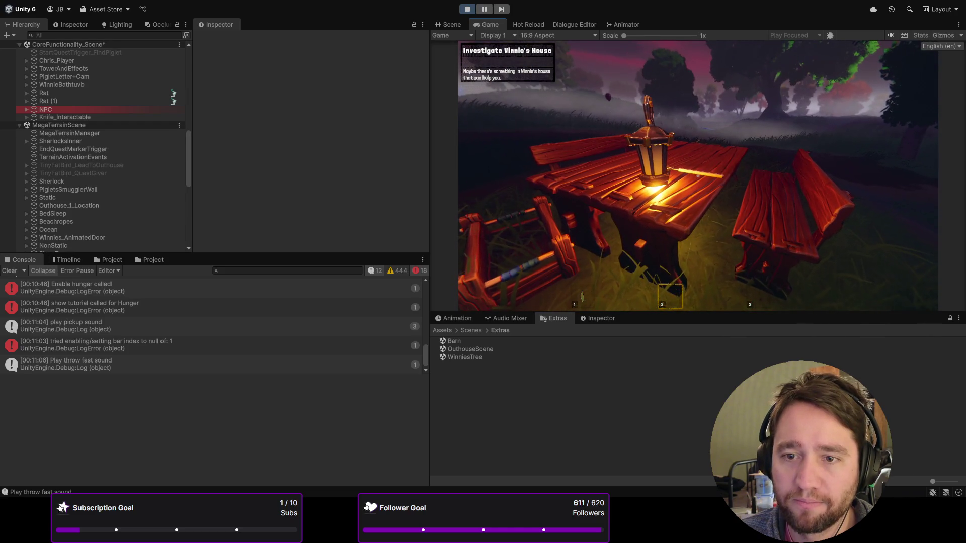
pyautogui.click(698, 177)
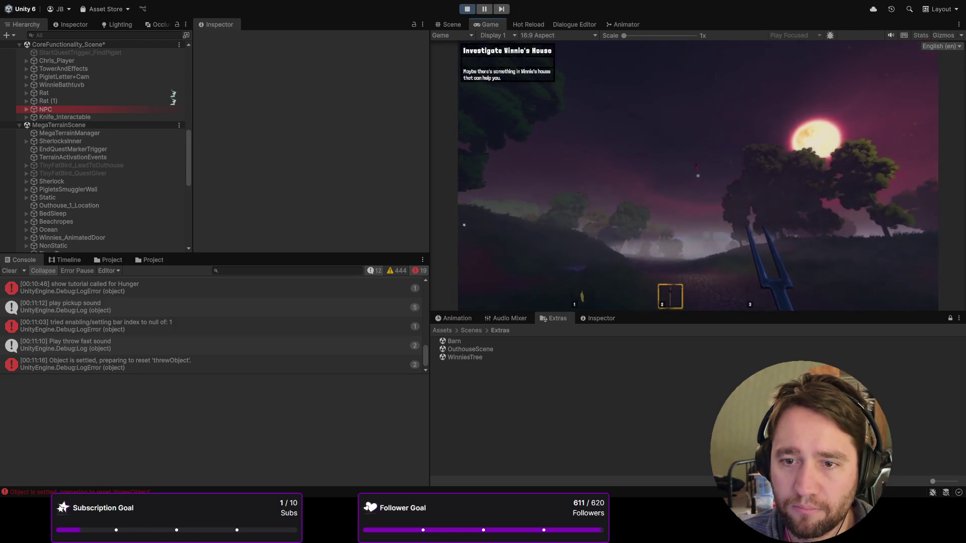
pyautogui.click(698, 176)
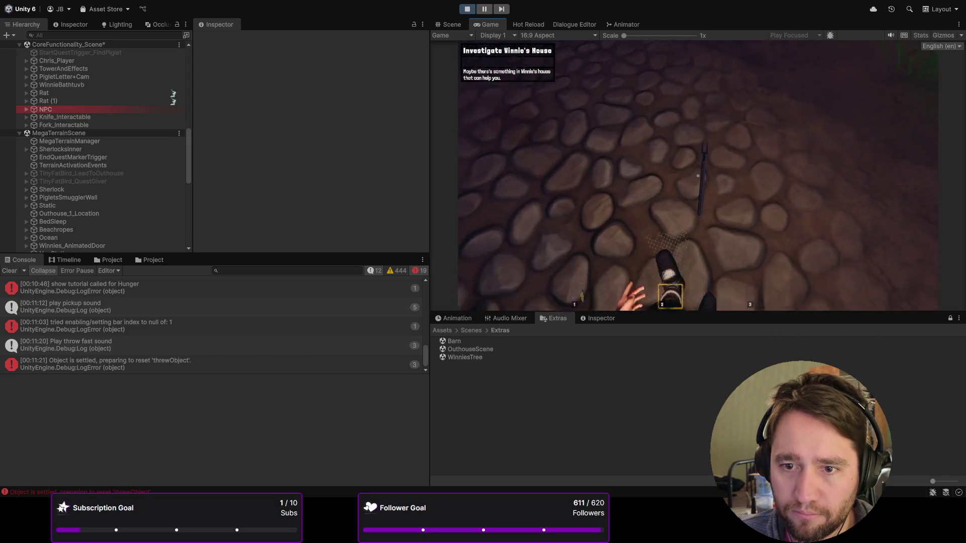
pyautogui.click(699, 176)
pyautogui.press('3')
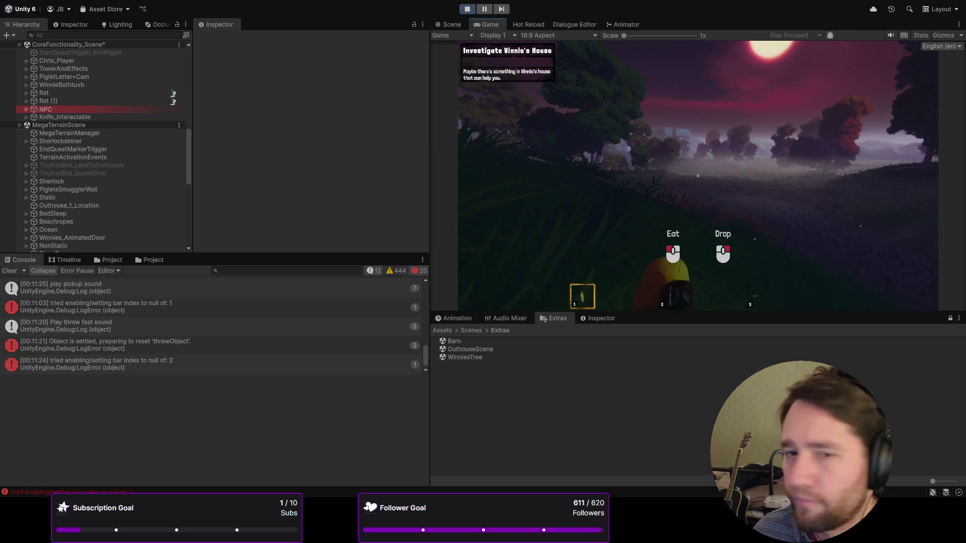
# - Eat the held banana, switch to the pitchfork, and exit Play mode with Ctrl+P
pyautogui.click(698, 176)
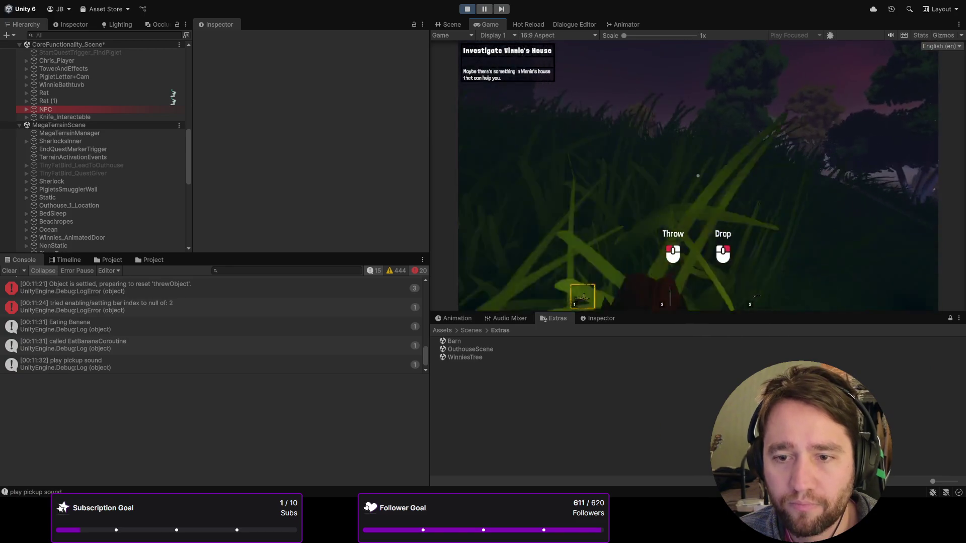
pyautogui.press('2')
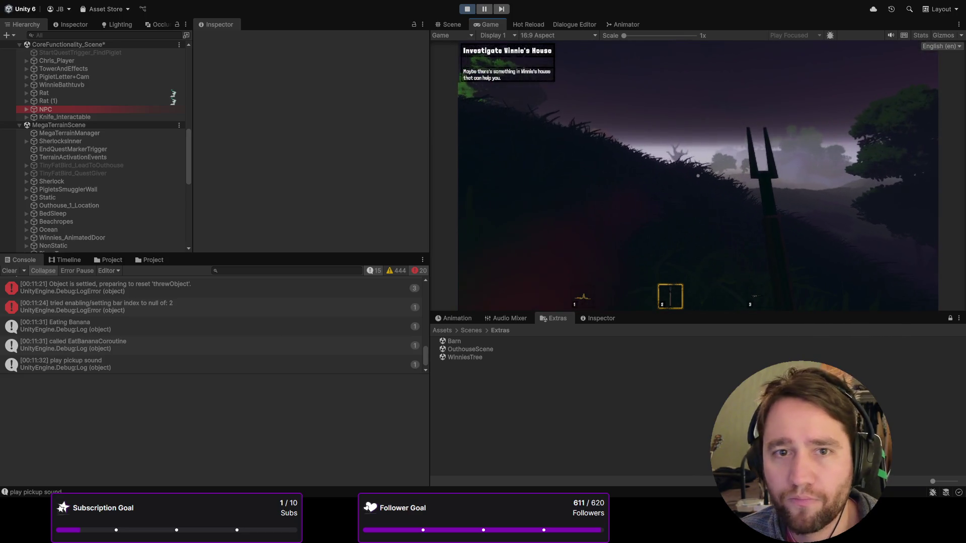
pyautogui.hotkey('ctrl', 'p')
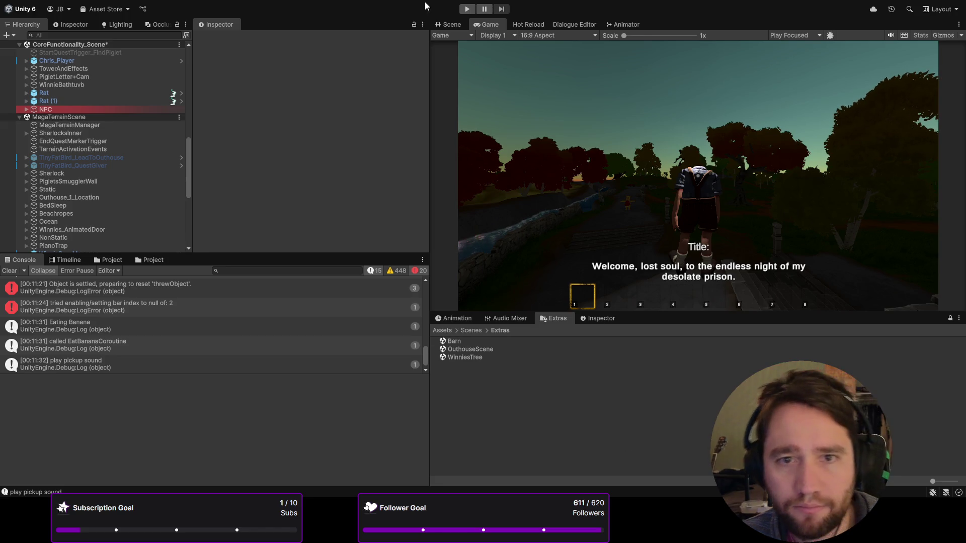
# - Collapse GeneralManagers and expand UI_Managers in the Hierarchy
pyautogui.scroll(3, 125, 144)
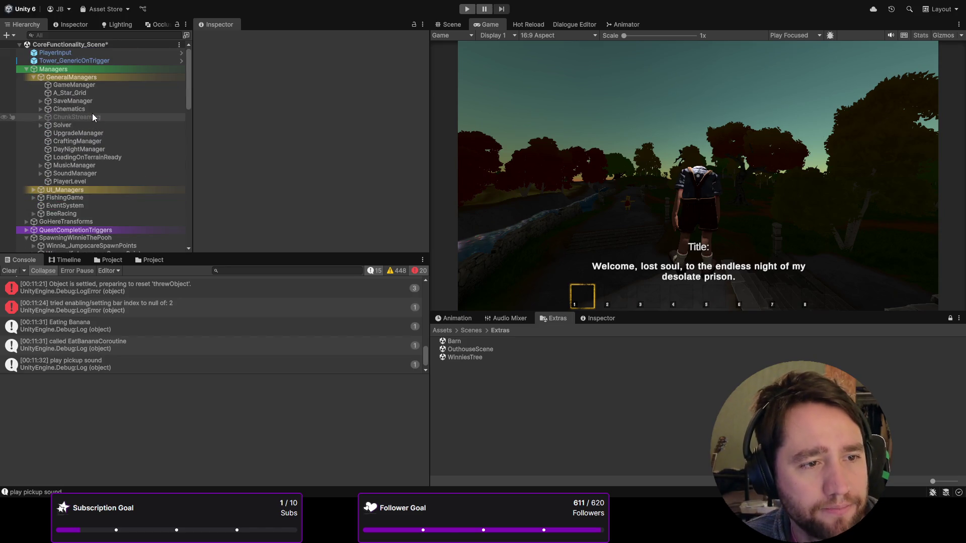
pyautogui.scroll(-6, 92, 113)
pyautogui.scroll(10, 87, 130)
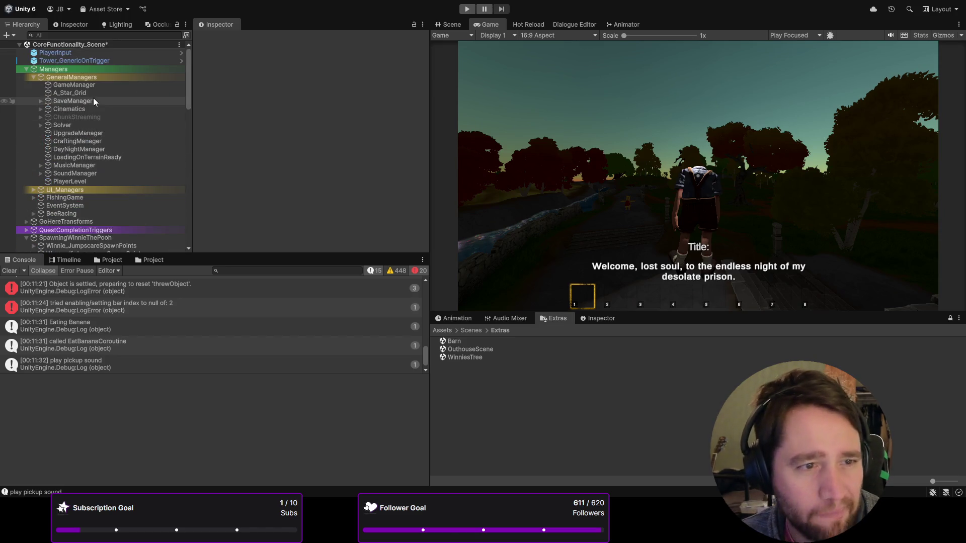
pyautogui.click(69, 77)
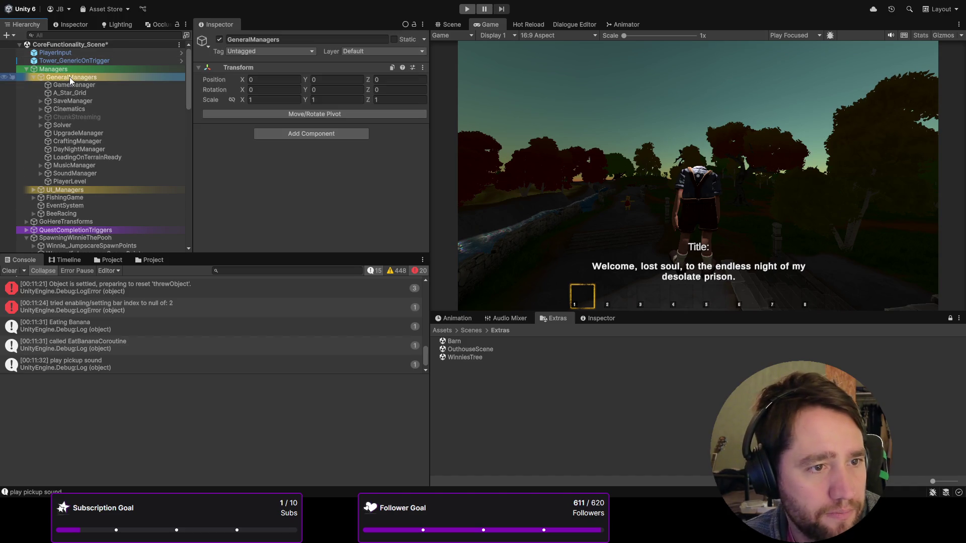
pyautogui.click(79, 101)
pyautogui.click(78, 77)
pyautogui.press('Left')
pyautogui.press('Right')
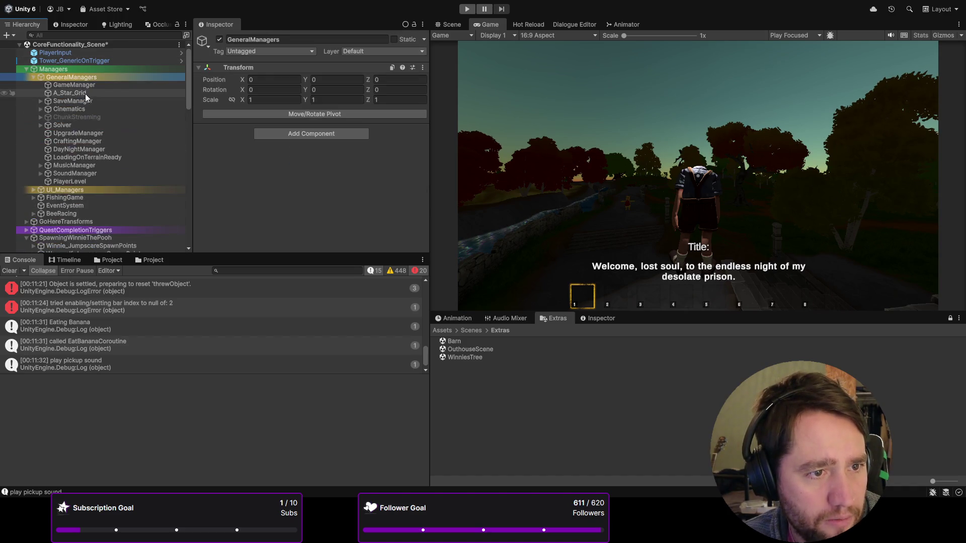
pyautogui.press('Left')
pyautogui.click(80, 85)
pyautogui.press('Right')
# - Activate InGamePauseUI_UXDemo under Menu and preview it in the maximised Game view
pyautogui.click(80, 121)
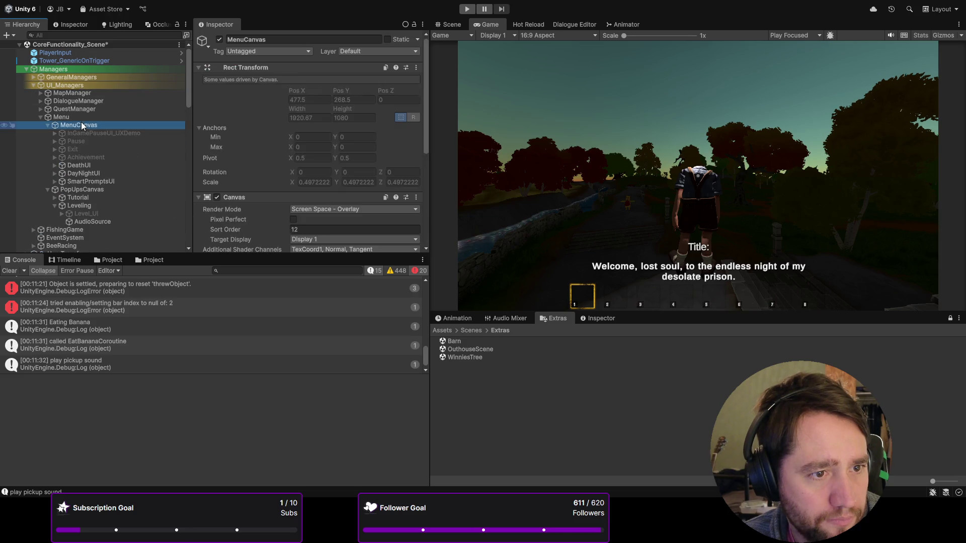
pyautogui.click(77, 115)
pyautogui.press('Right')
pyautogui.click(95, 133)
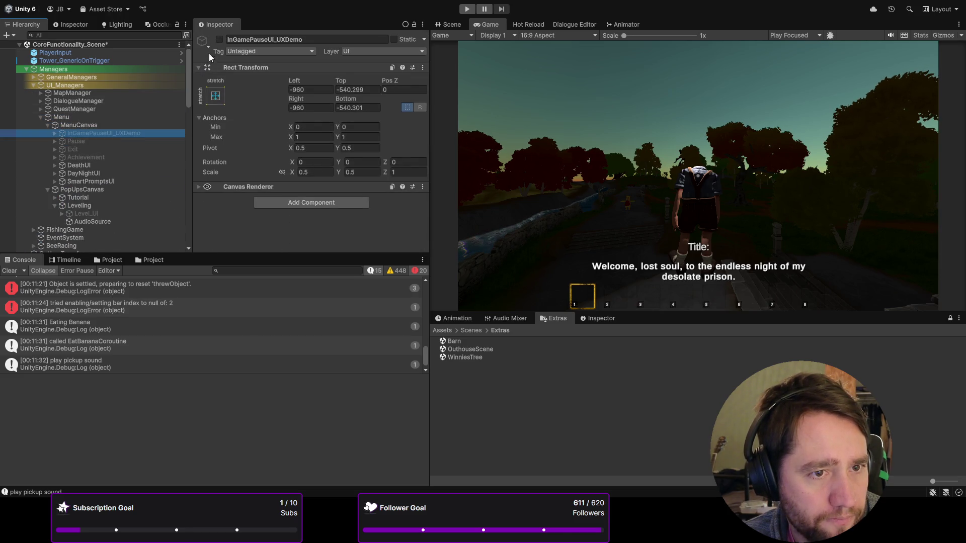
pyautogui.click(219, 40)
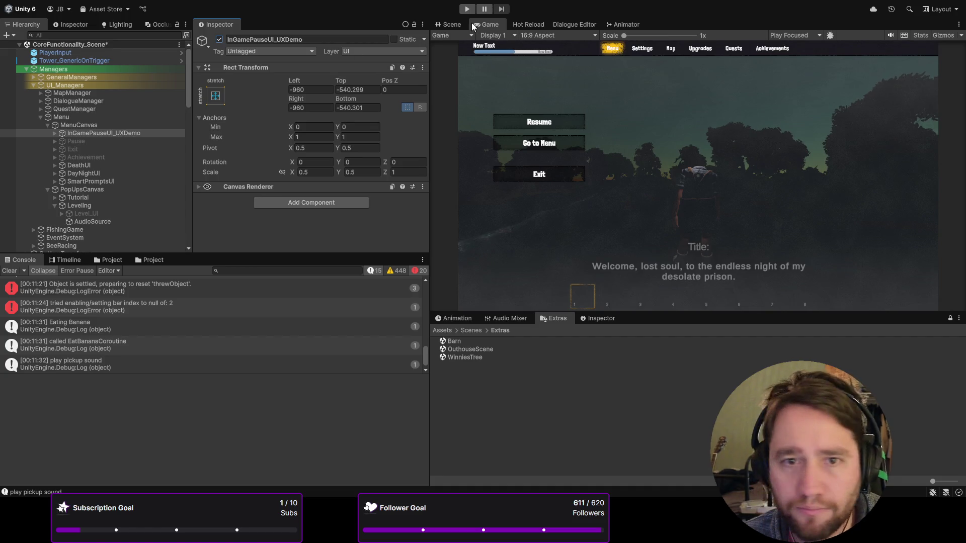
pyautogui.doubleClick(488, 20)
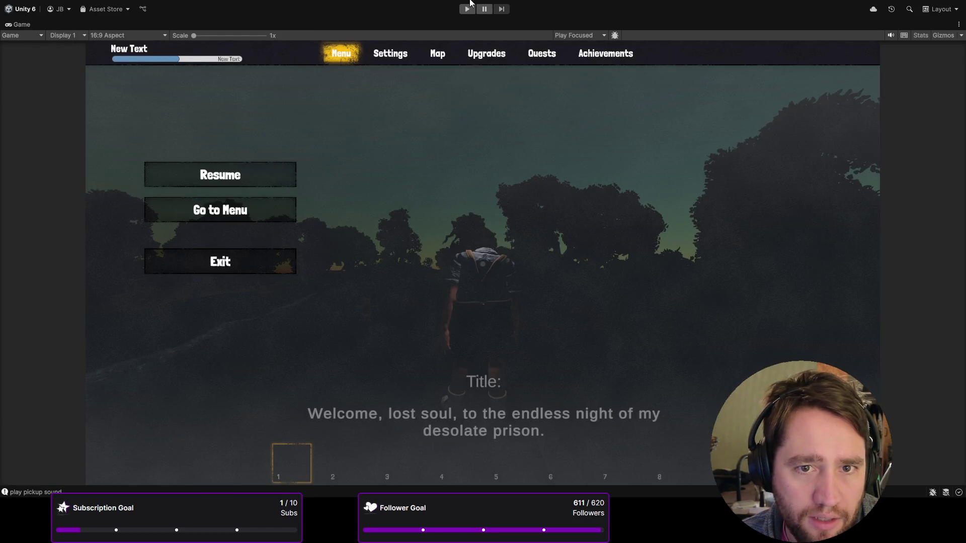
pyautogui.doubleClick(14, 24)
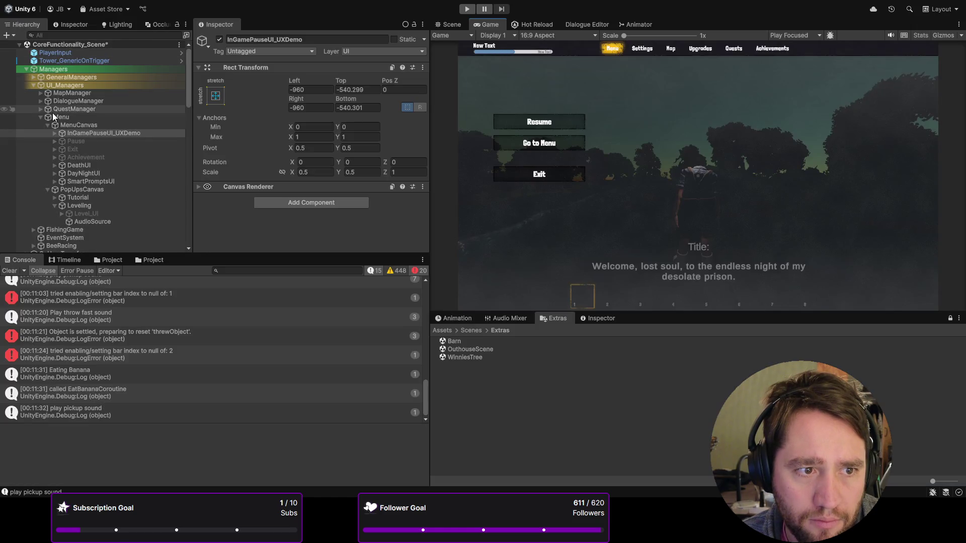
# - Deactivate InGamePauseUI_UXDemo again and start Play mode
pyautogui.click(68, 117)
pyautogui.press('Down')
pyautogui.press('Down')
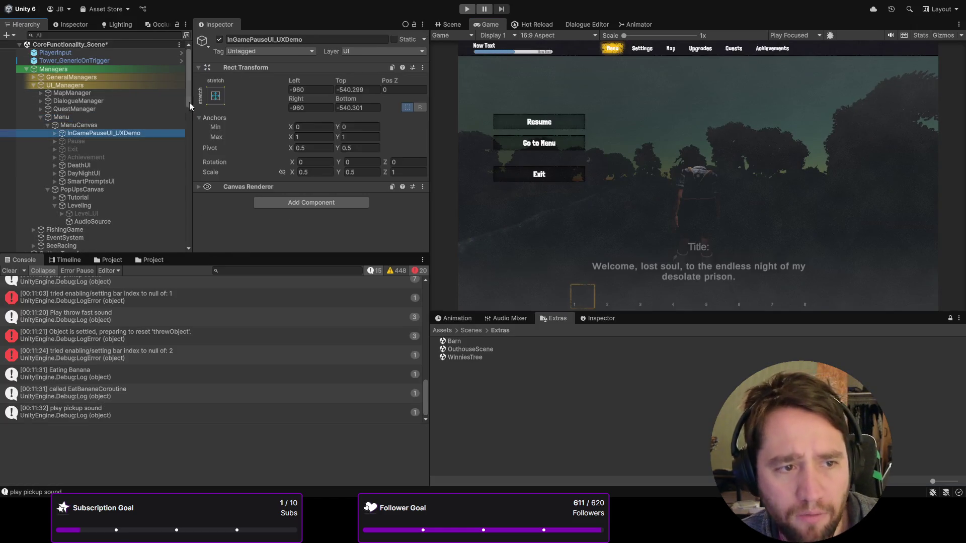
pyautogui.click(219, 40)
pyautogui.click(467, 9)
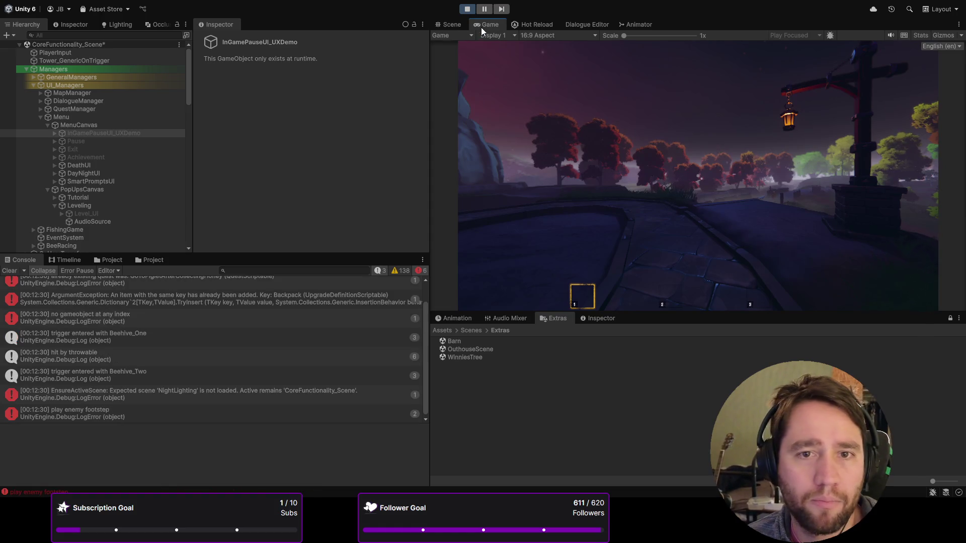
# - In the maximised Game view, browse the pause menu's Settings, Upgrades and Upgrade Tree pages
pyautogui.doubleClick(481, 28)
pyautogui.press('Escape')
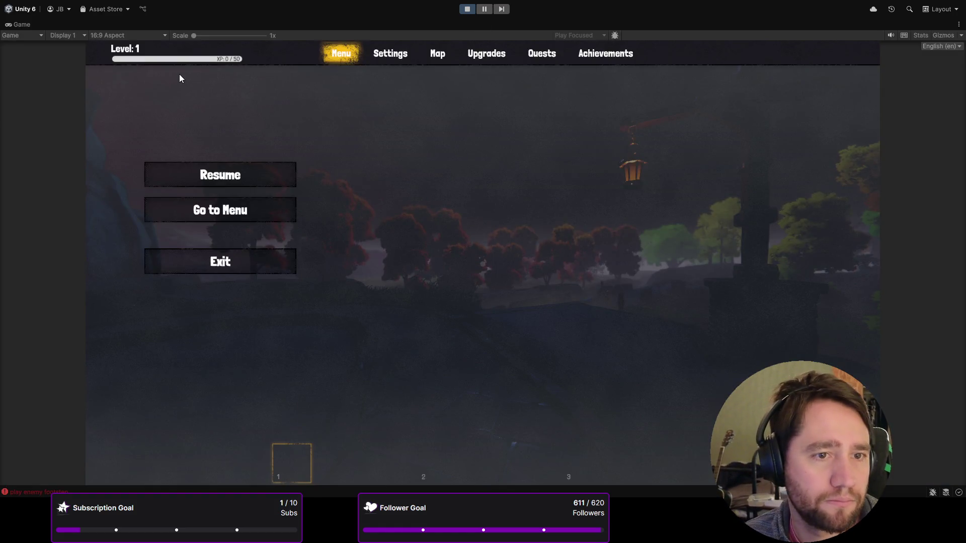
pyautogui.click(397, 56)
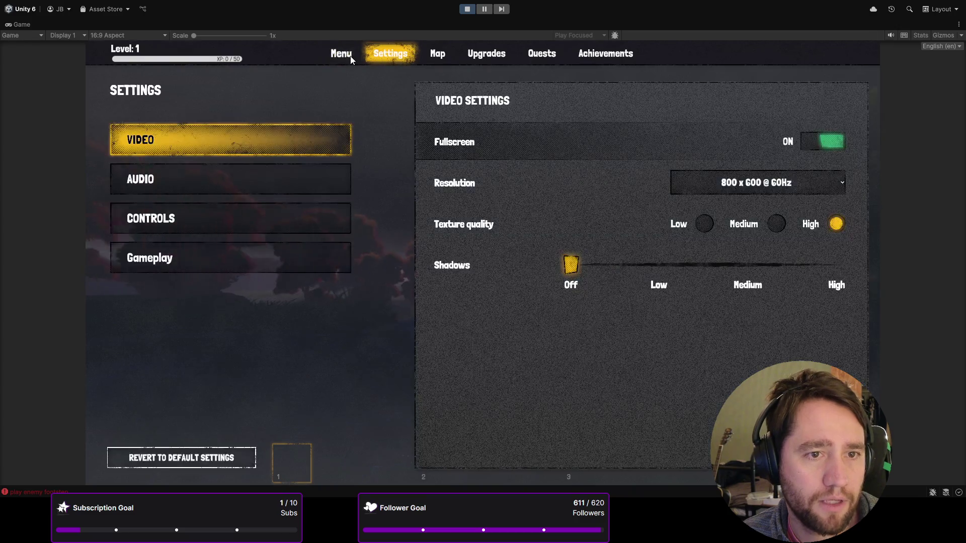
pyautogui.press('Escape')
pyautogui.press('Escape')
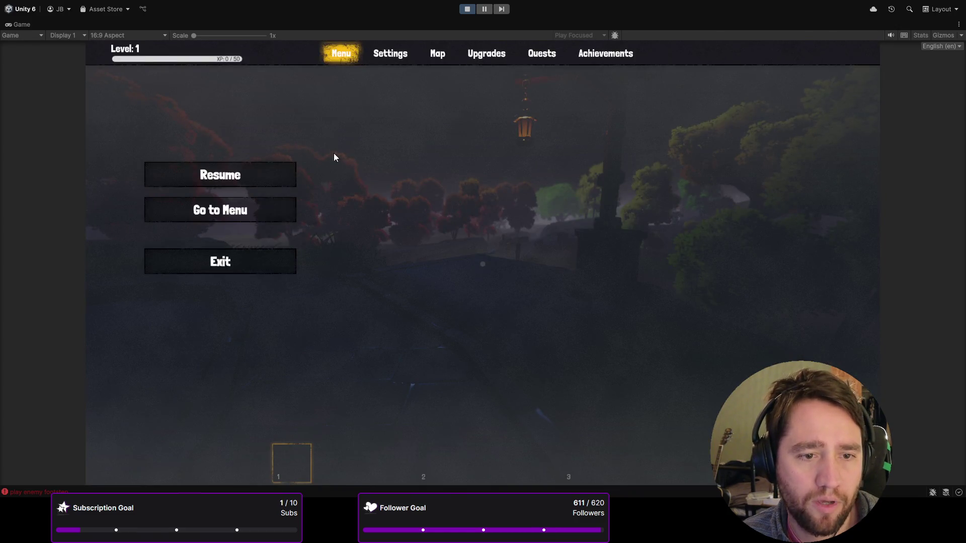
pyautogui.click(392, 57)
pyautogui.click(486, 55)
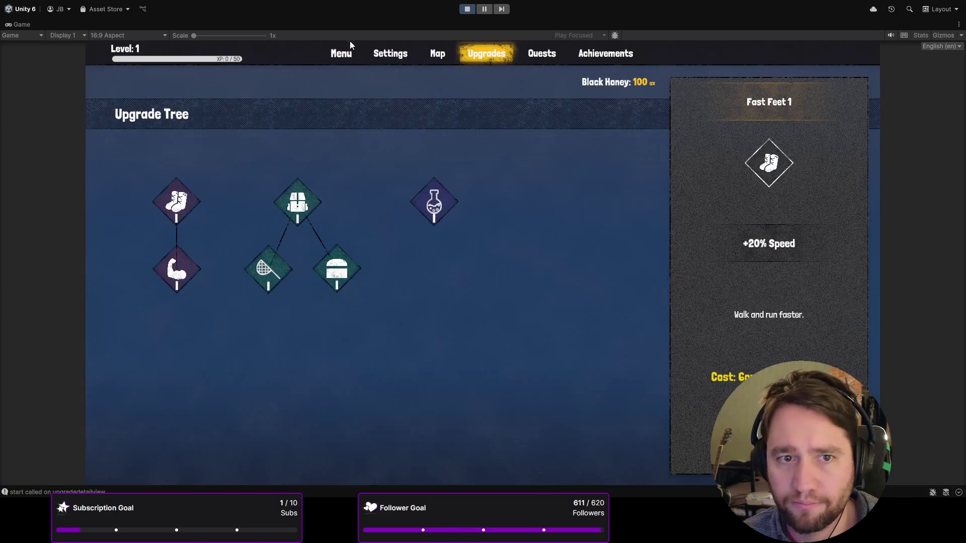
pyautogui.click(352, 51)
pyautogui.press('Escape')
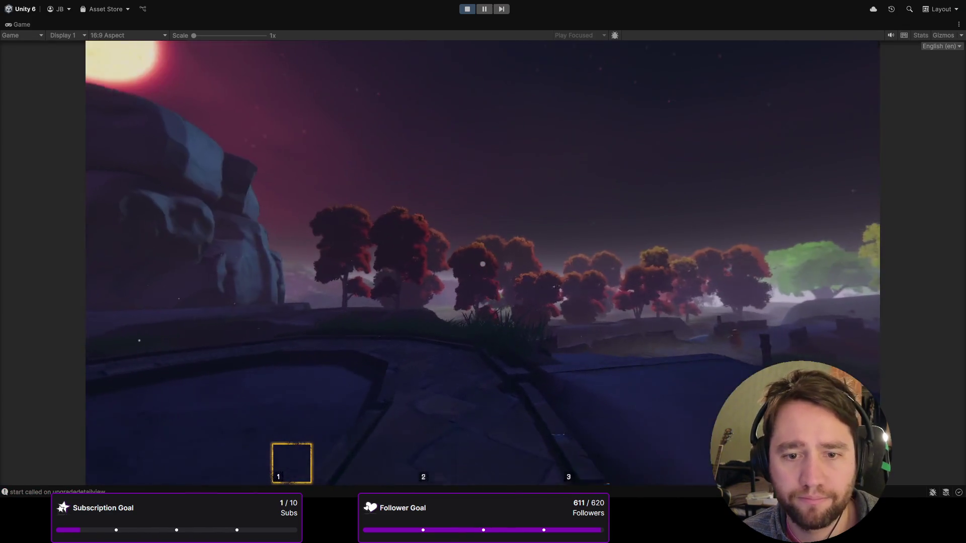
pyautogui.press('Escape')
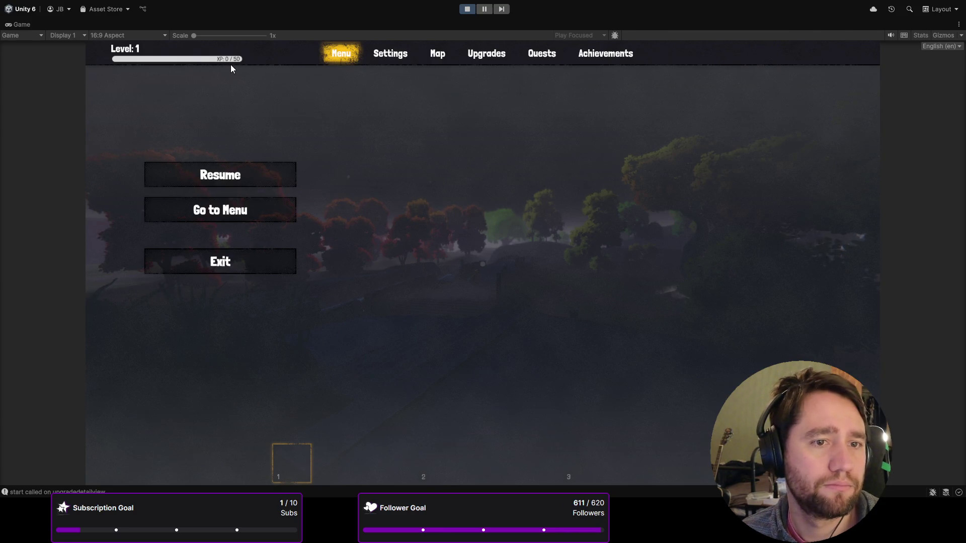
pyautogui.press('Escape')
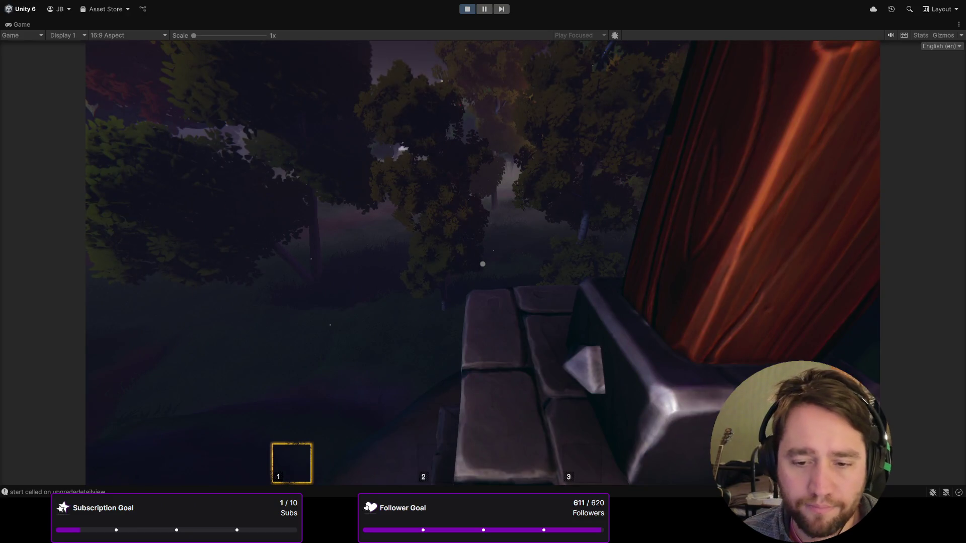
# - Buy Fast Feet 1, Blunt Destruction and Backpack in the Upgrade Tree, then resume play
pyautogui.press('Escape')
pyautogui.click(478, 62)
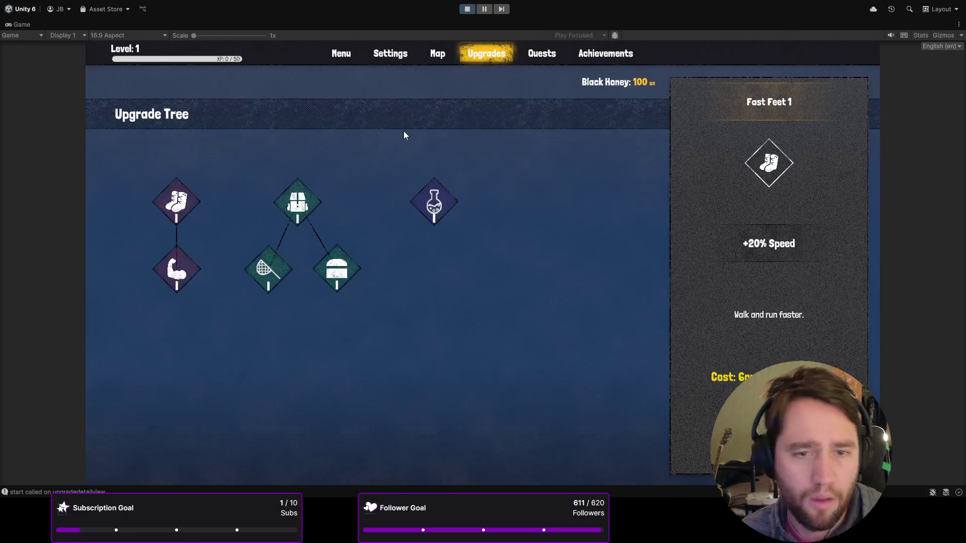
pyautogui.click(190, 201)
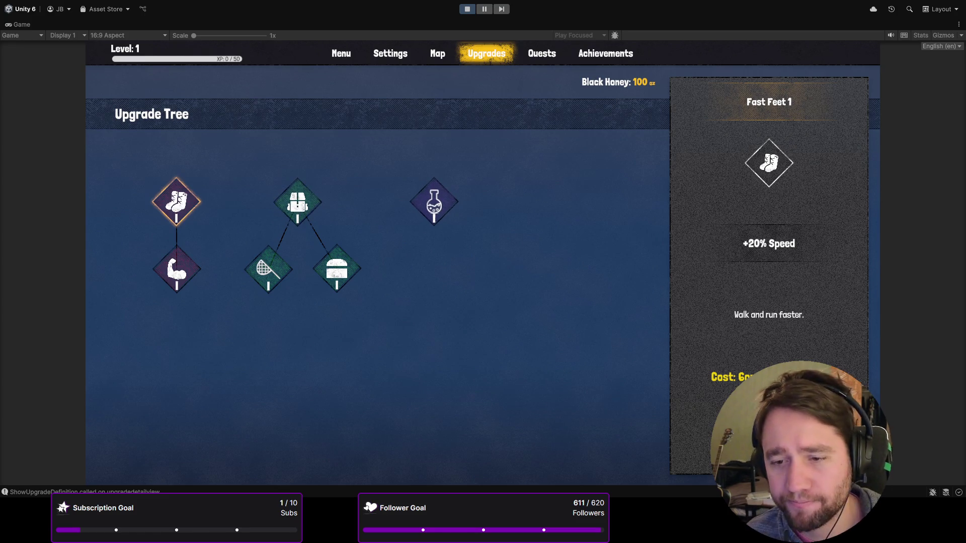
pyautogui.click(177, 269)
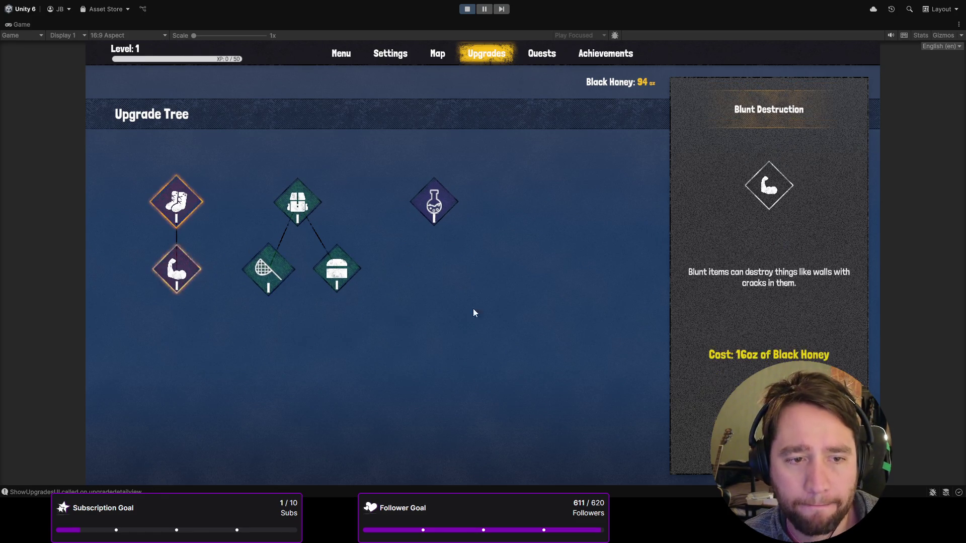
pyautogui.click(309, 203)
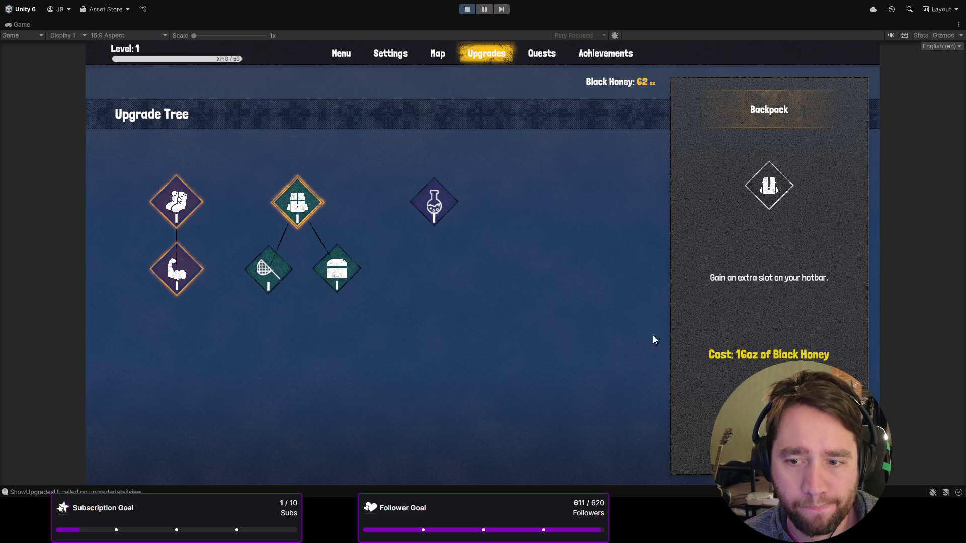
pyautogui.press('Escape')
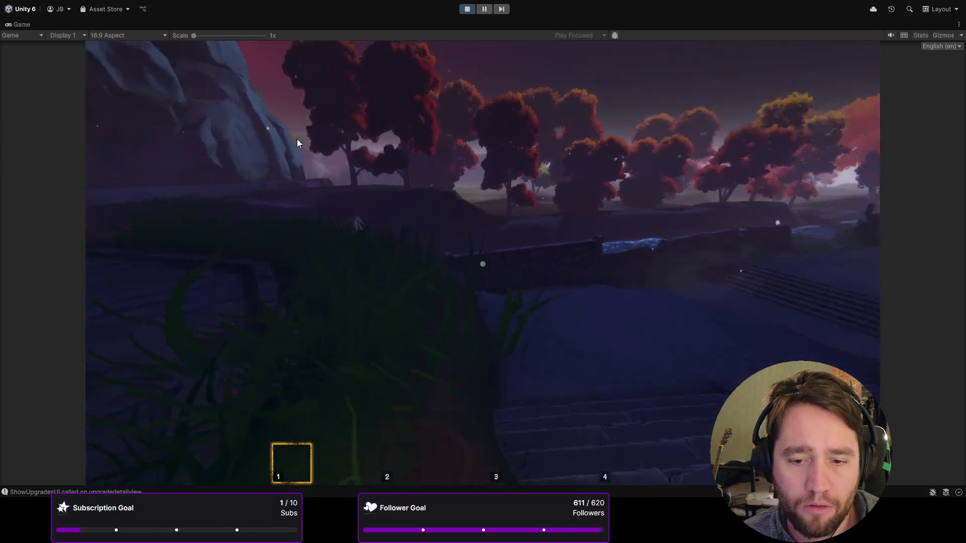
# - Walk across the bridge toward the trees, toggling the top-down map with M
pyautogui.press('w')
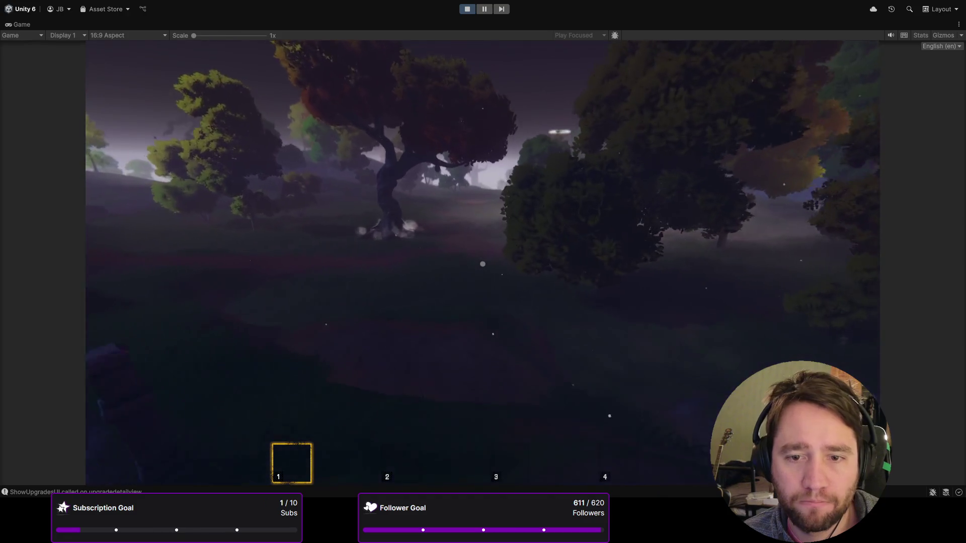
pyautogui.press('w')
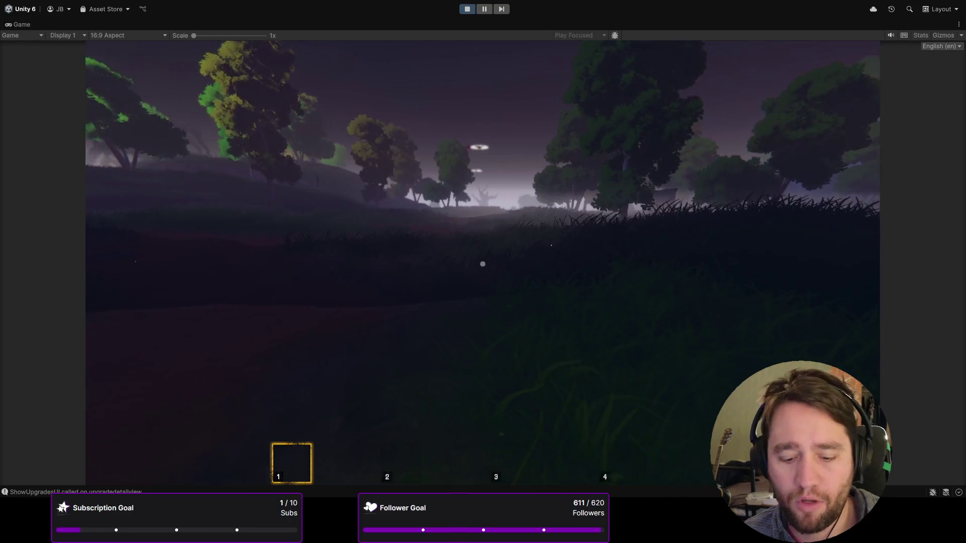
pyautogui.press('m')
pyautogui.press('m')
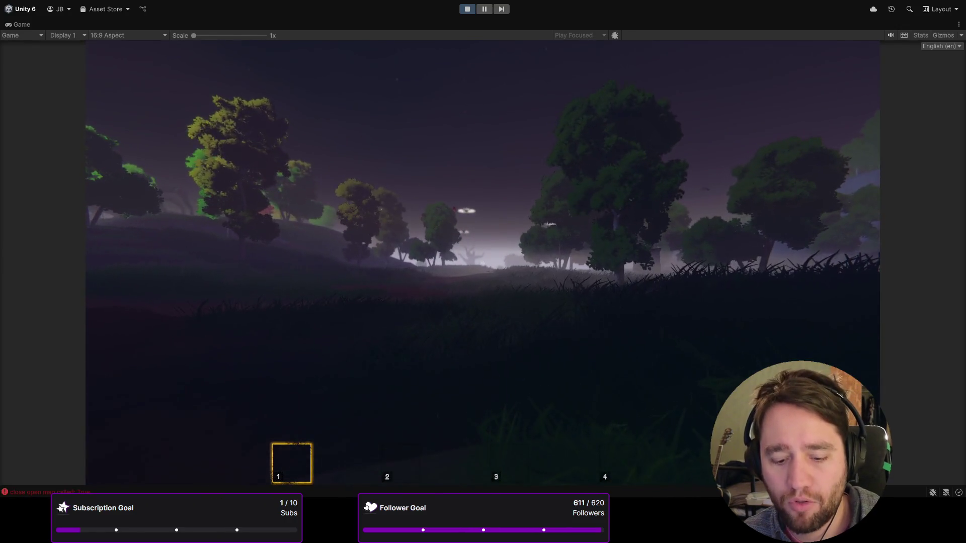
pyautogui.press('m')
pyautogui.press('m')
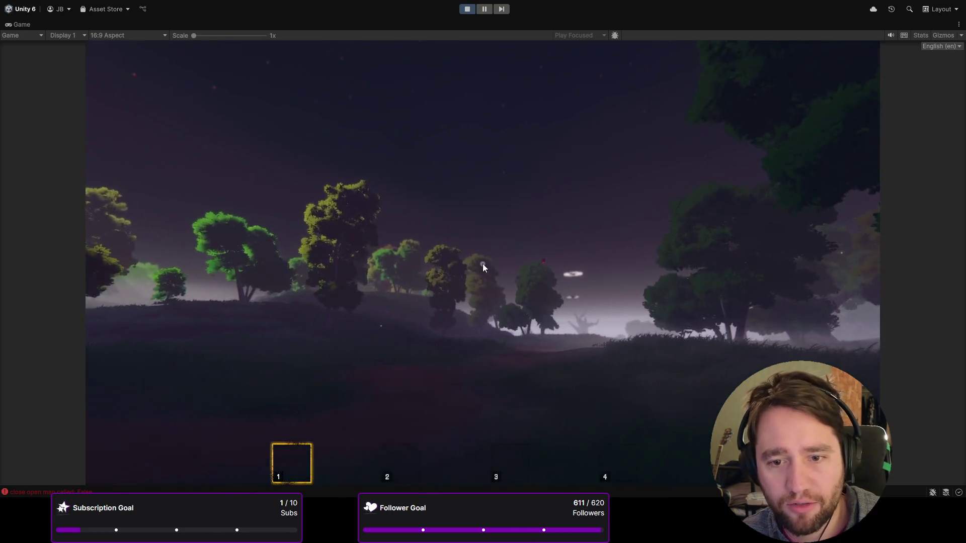
pyautogui.press('m')
pyautogui.press('m')
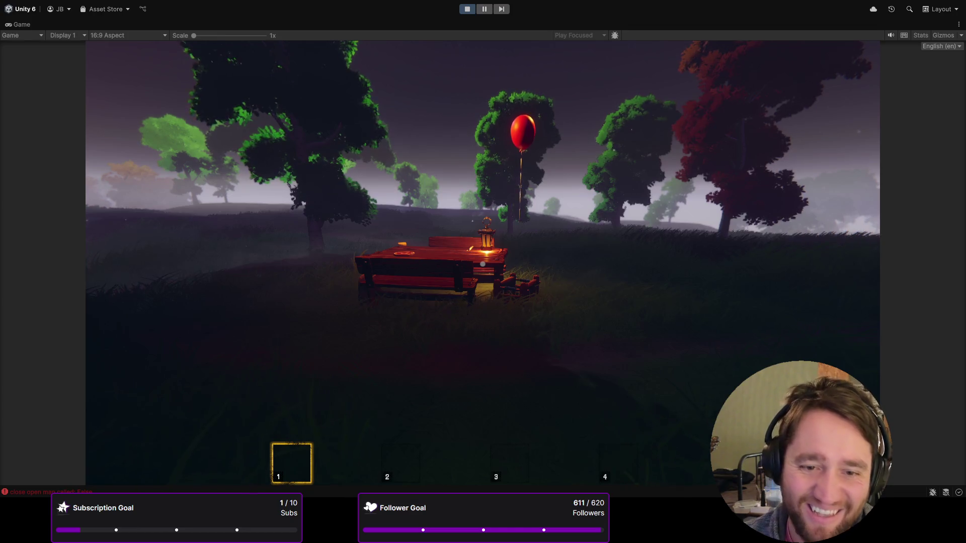
# - Walk to the picnic table and pick up its items into the hotbar
pyautogui.press('w')
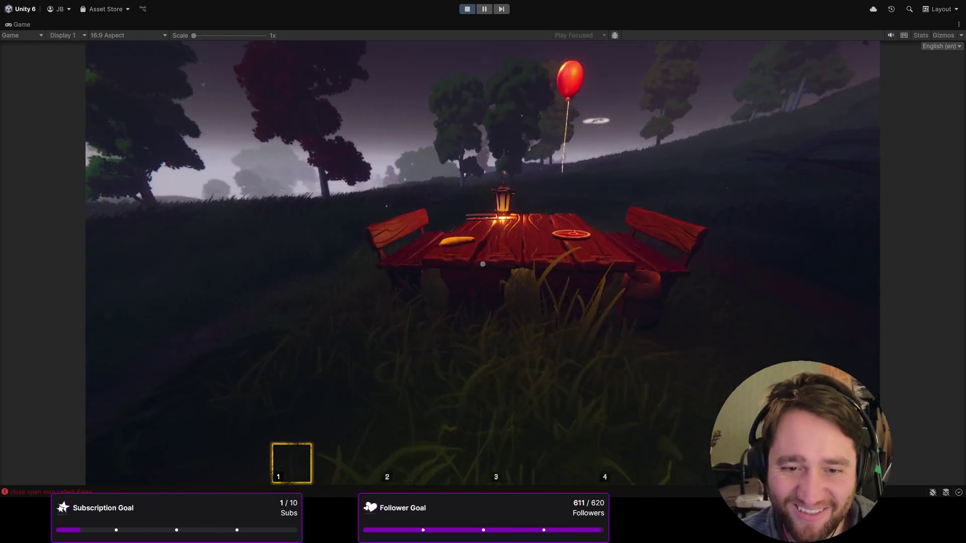
pyautogui.press('e')
pyautogui.press('2')
pyautogui.press('3')
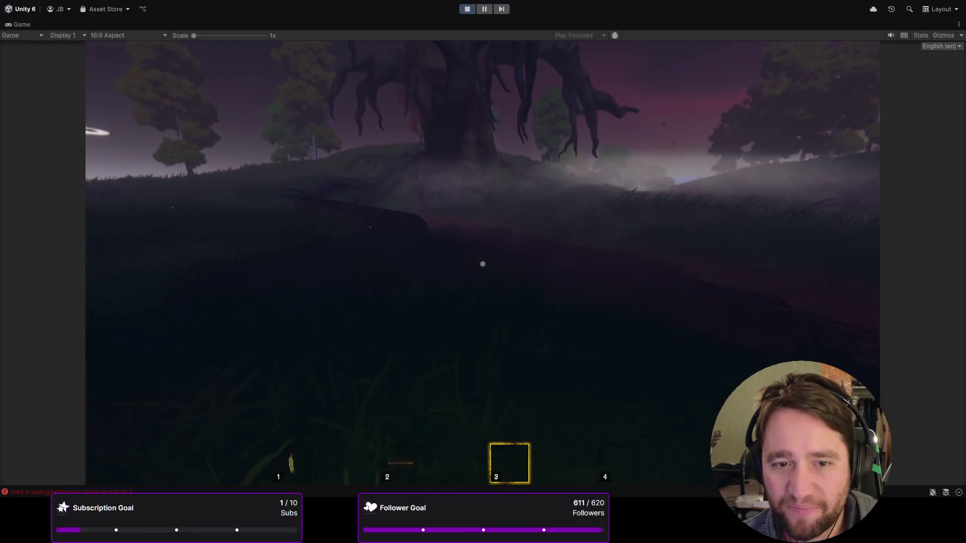
# - Enter the tree house, take and eat the apple, walk back out, and pause with Esc
pyautogui.press('w')
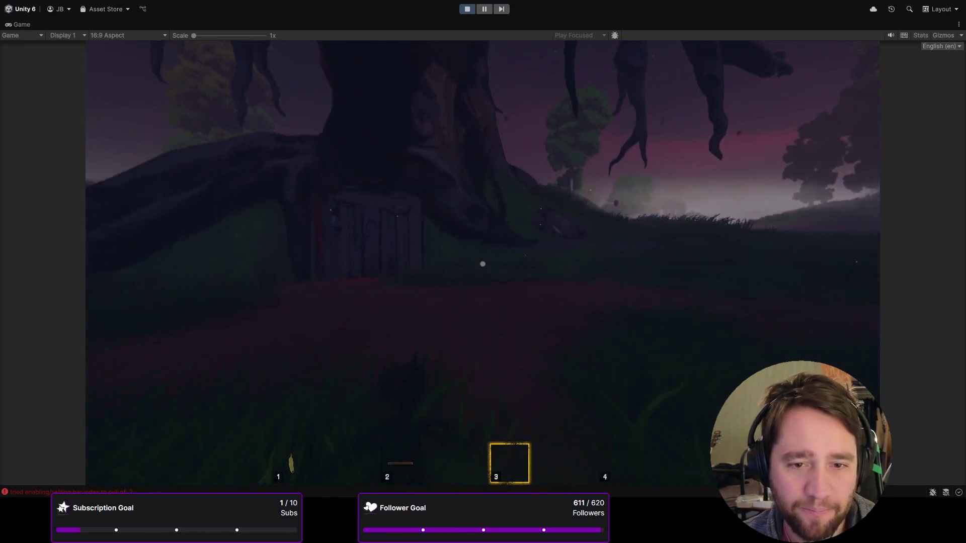
pyautogui.press('w')
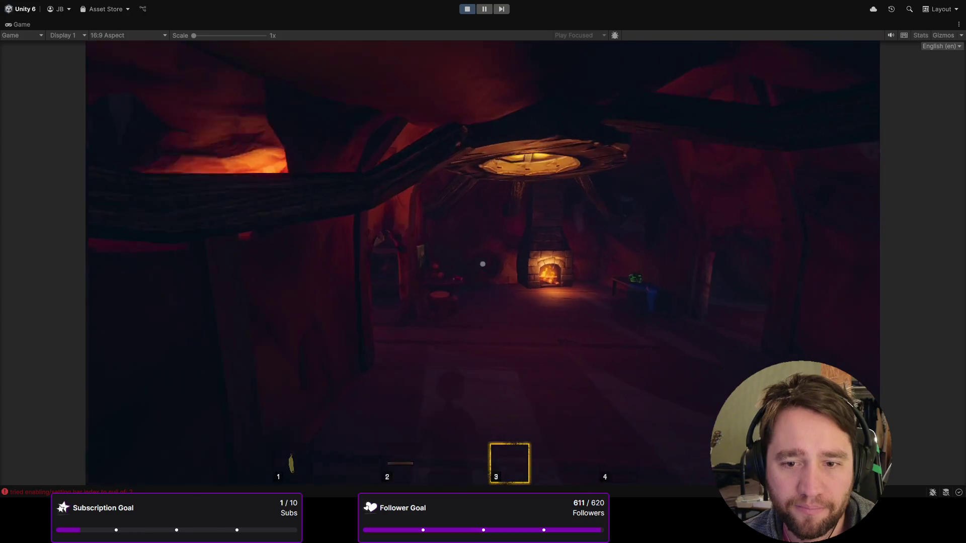
pyautogui.press('e')
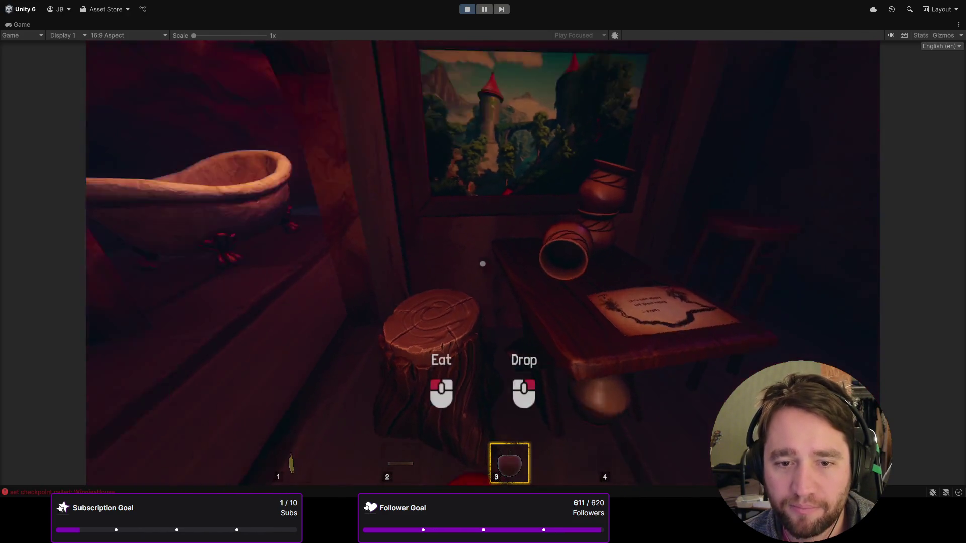
pyautogui.press('w')
pyautogui.click(482, 264)
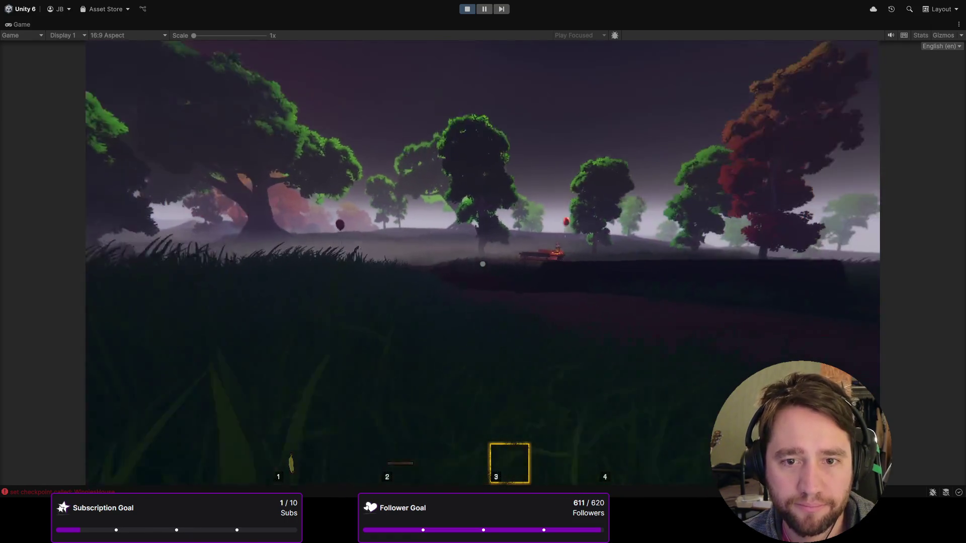
pyautogui.press('w')
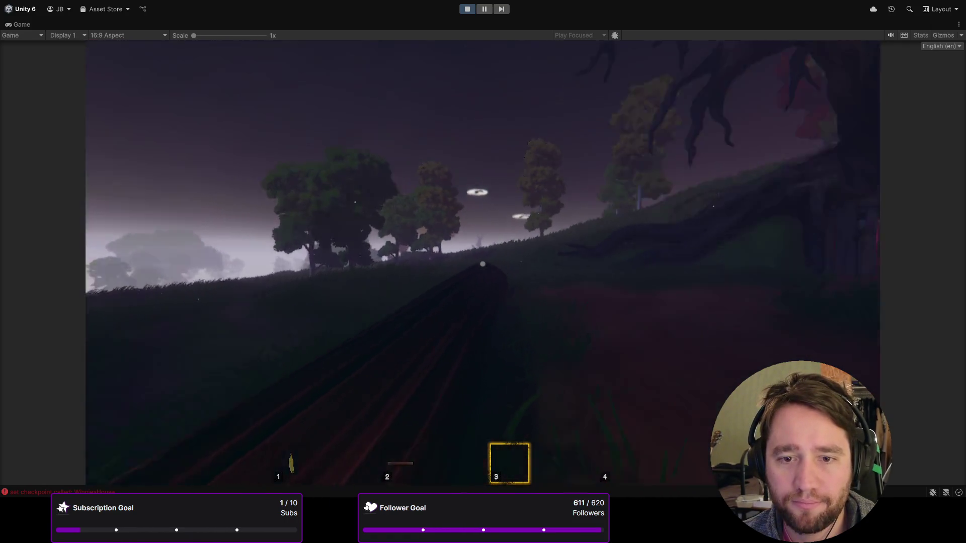
pyautogui.moveTo(483, 264)
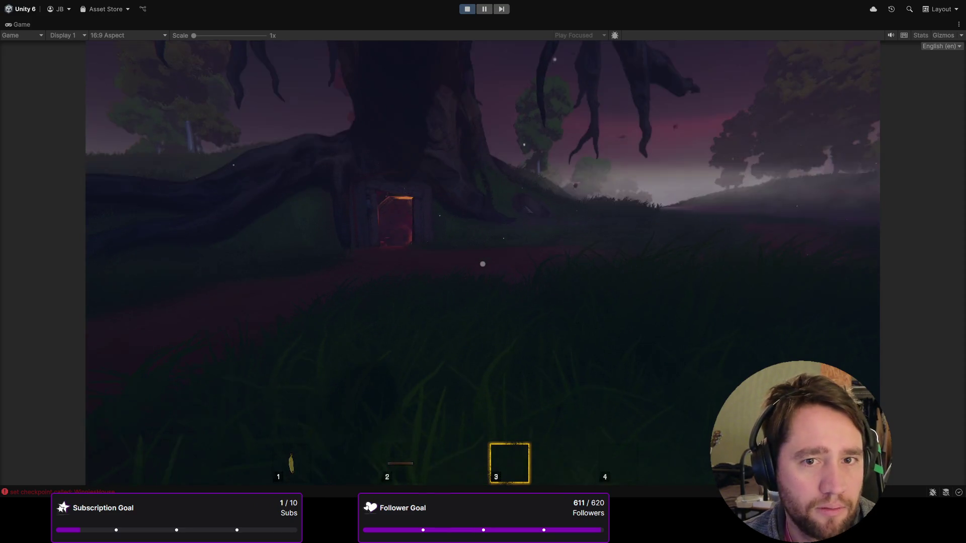
pyautogui.press('Escape')
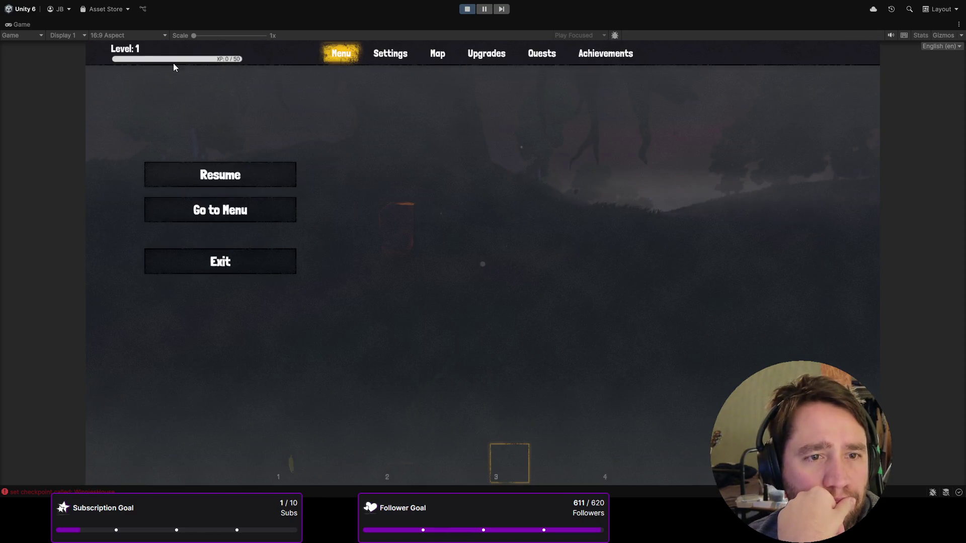
# - Stop the running game with the toolbar Stop button
pyautogui.click(467, 9)
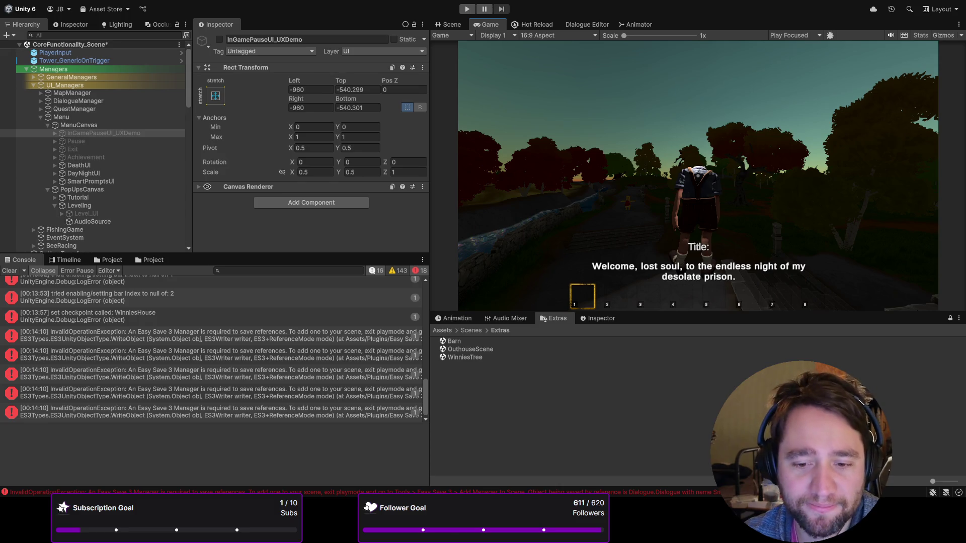
# - Clear the Console and set Level_UI active in the Inspector
pyautogui.click(9, 271)
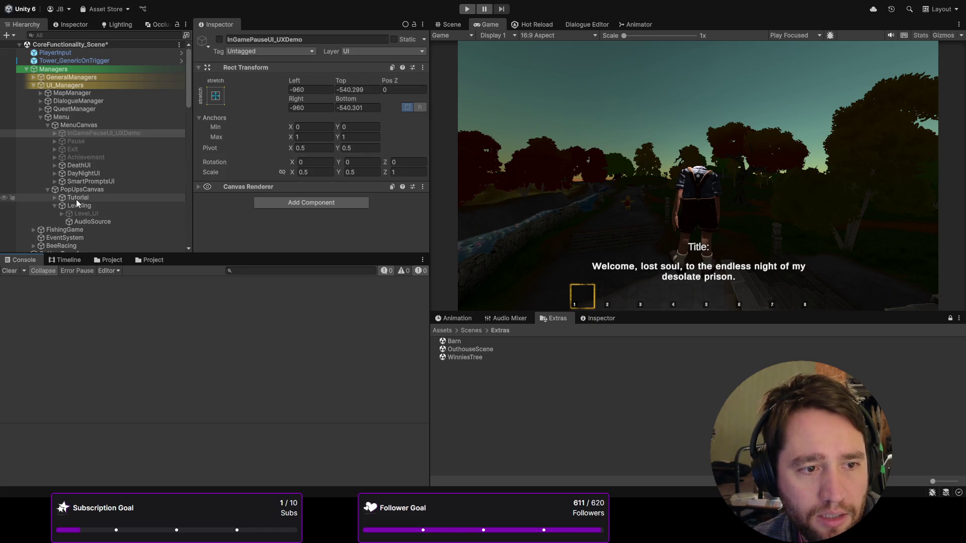
pyautogui.click(87, 213)
pyautogui.click(220, 40)
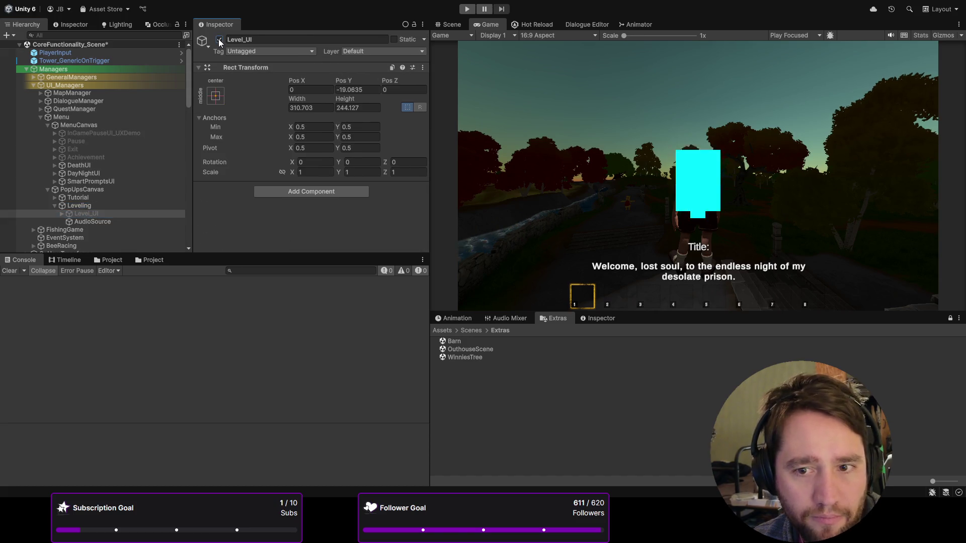
pyautogui.scroll(3, 713, 183)
pyautogui.scroll(-3, 713, 183)
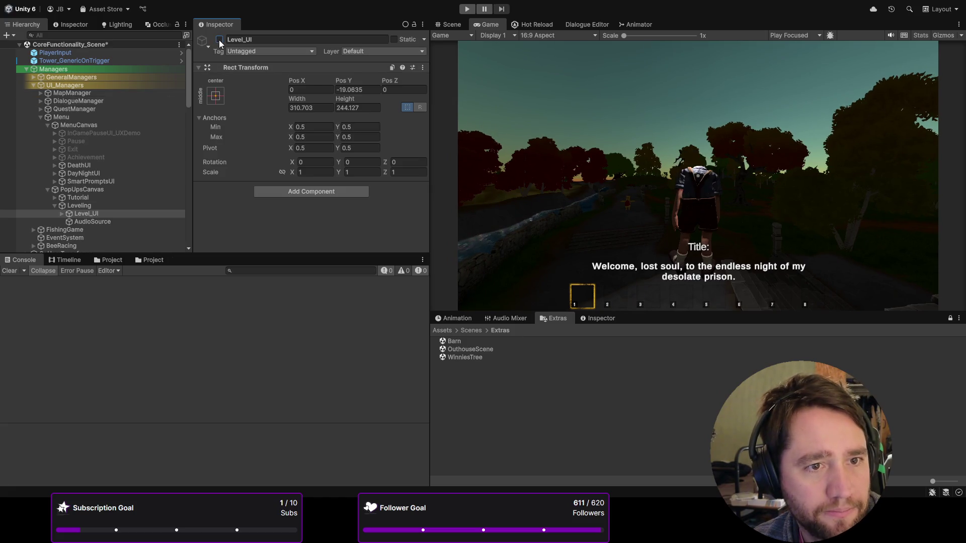
# - Select the Leveling object and start Play mode
pyautogui.click(113, 210)
pyautogui.click(113, 207)
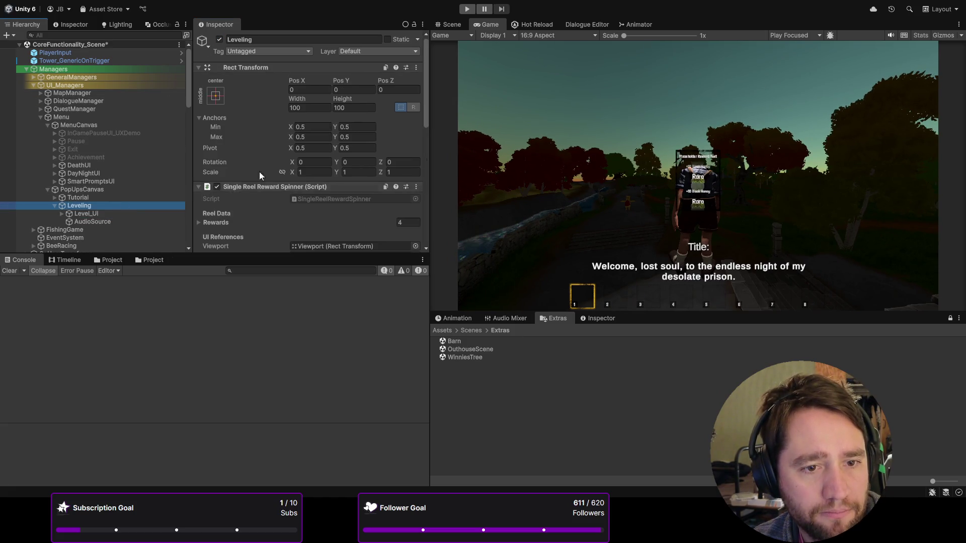
pyautogui.scroll(-10, 259, 172)
pyautogui.click(468, 9)
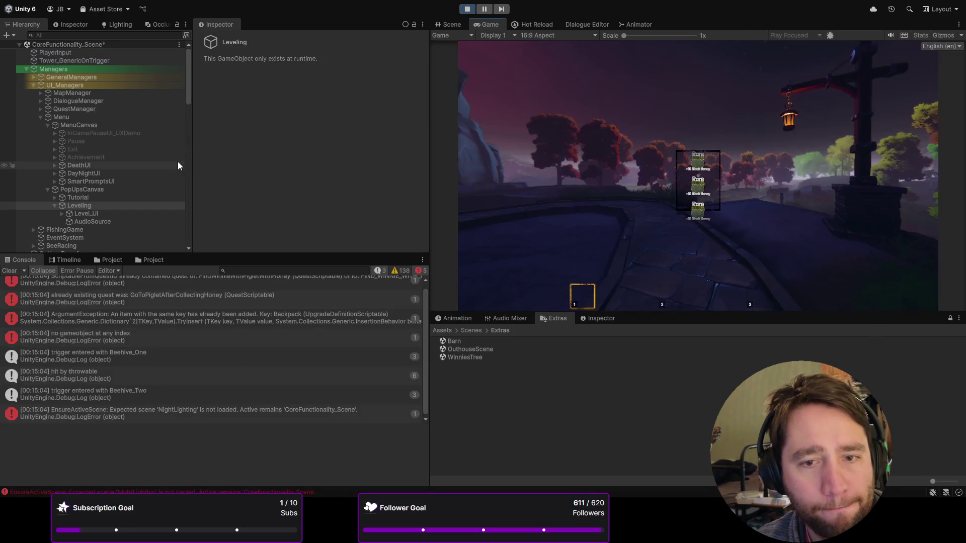
# - Select Leveling, then debug-spin the reward reel and rebuild its reel visuals
pyautogui.click(131, 220)
pyautogui.click(123, 212)
pyautogui.click(128, 203)
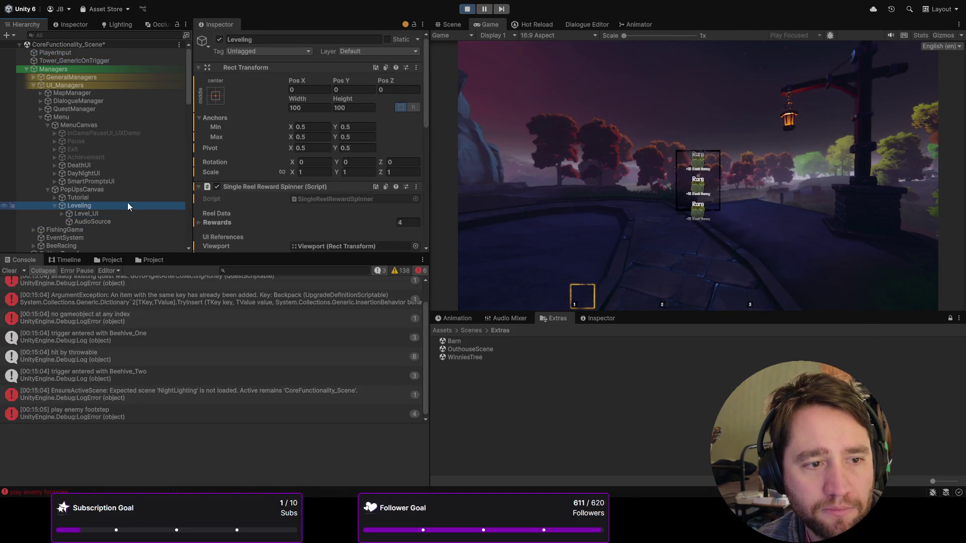
pyautogui.scroll(-10, 285, 158)
pyautogui.click(294, 186)
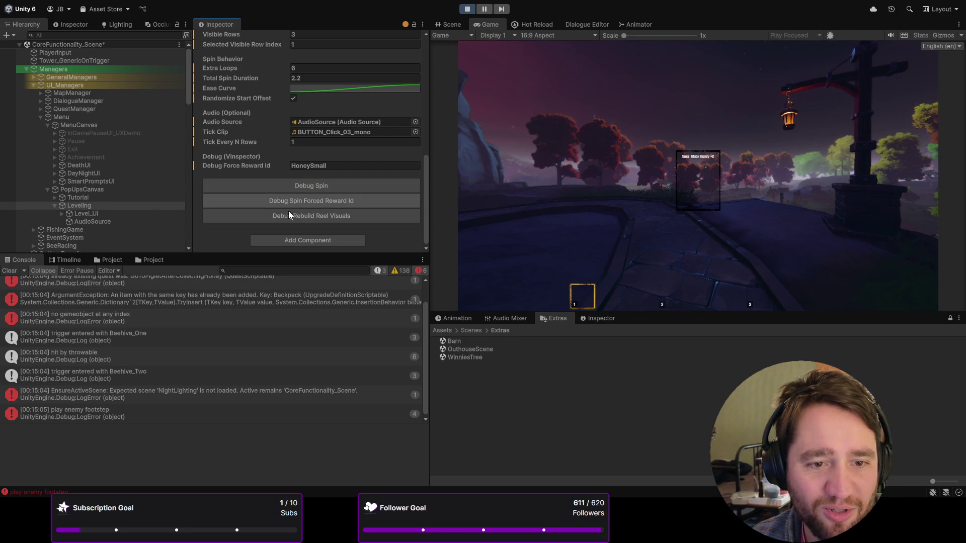
pyautogui.click(320, 216)
# - Spin the reward reel twice more, then stop playing and reselect Leveling
pyautogui.click(332, 186)
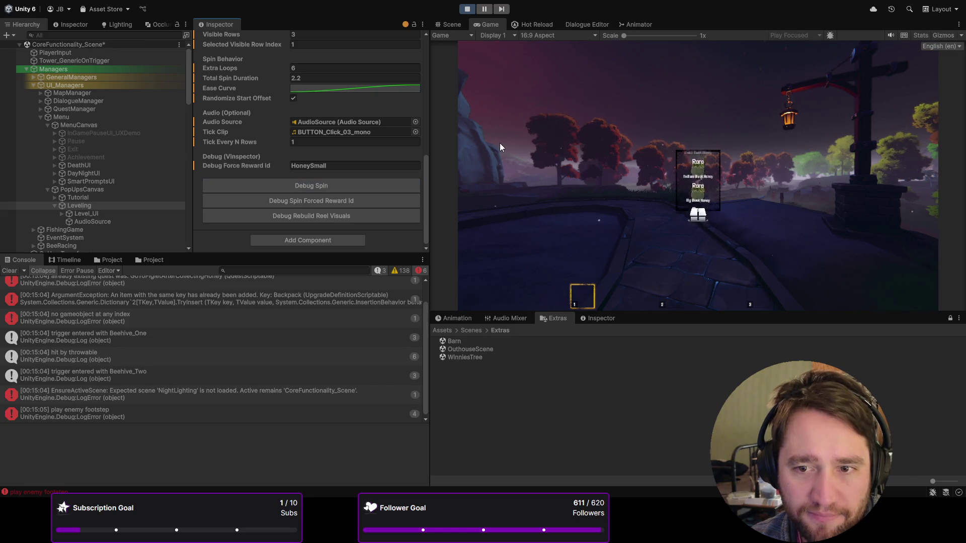
pyautogui.click(343, 185)
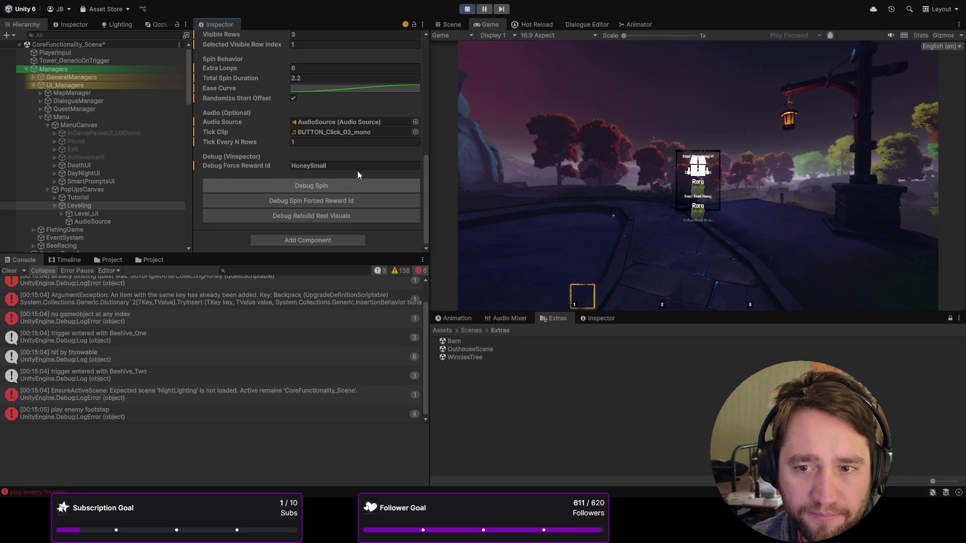
pyautogui.click(472, 10)
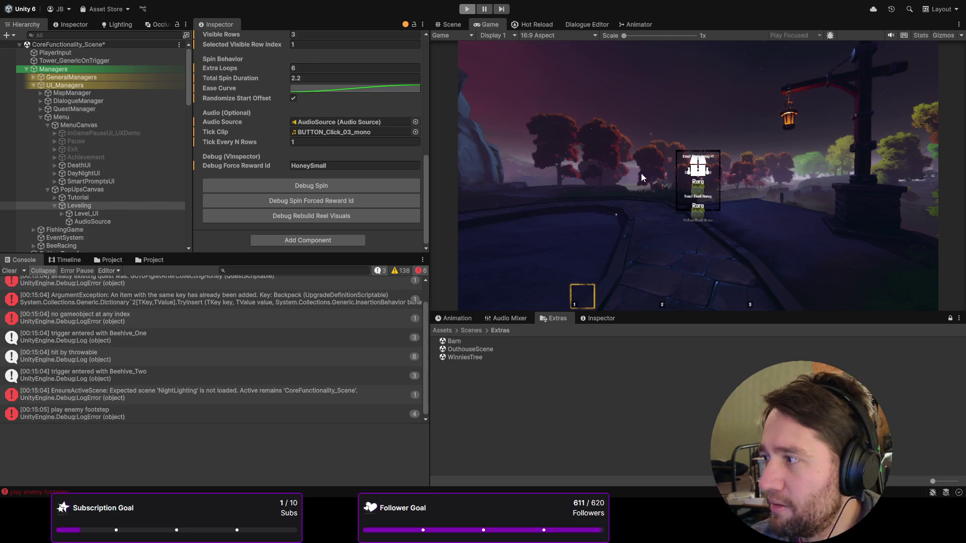
pyautogui.click(88, 209)
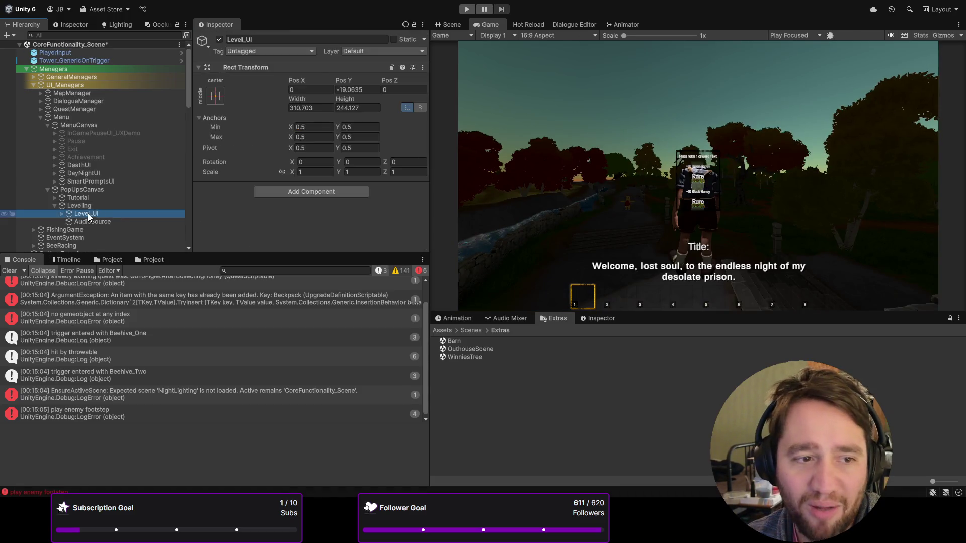
# - Hide Level_UI and create an empty child named 'Rewards' under PopUpsCanvas
pyautogui.click(107, 213)
pyautogui.click(219, 39)
pyautogui.click(67, 190)
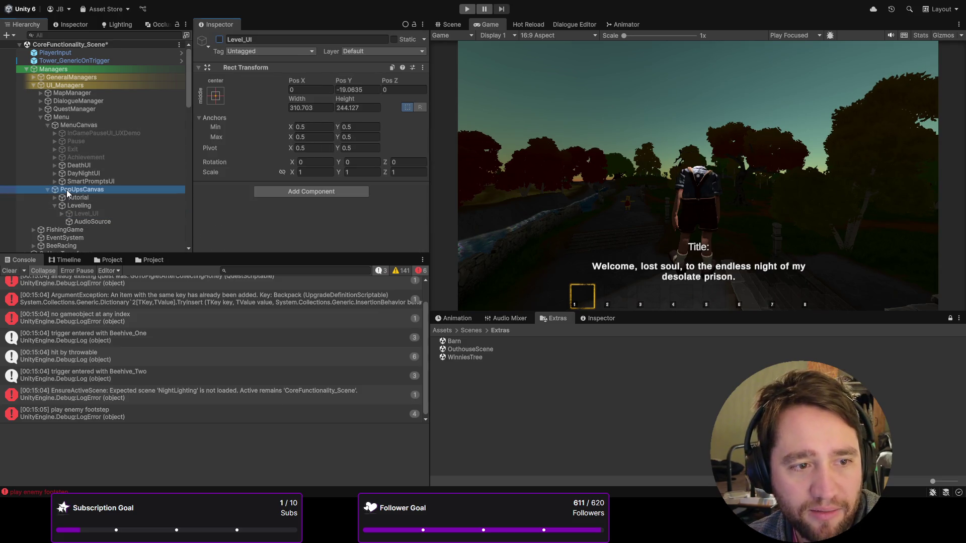
pyautogui.hotkey('alt', 'shift', 'n')
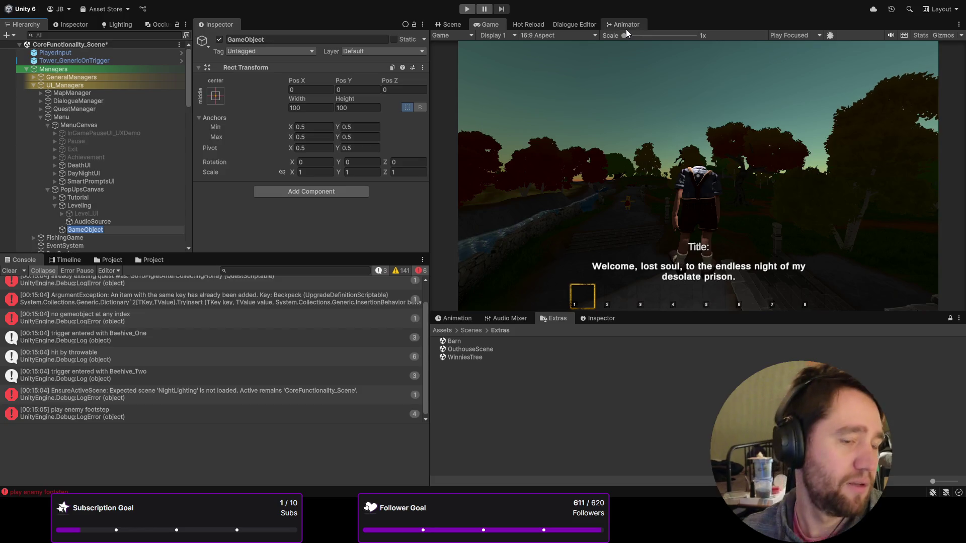
pyautogui.write('Black')
pyautogui.press('BackSpace')
pyautogui.press('BackSpace')
pyautogui.press('BackSpace')
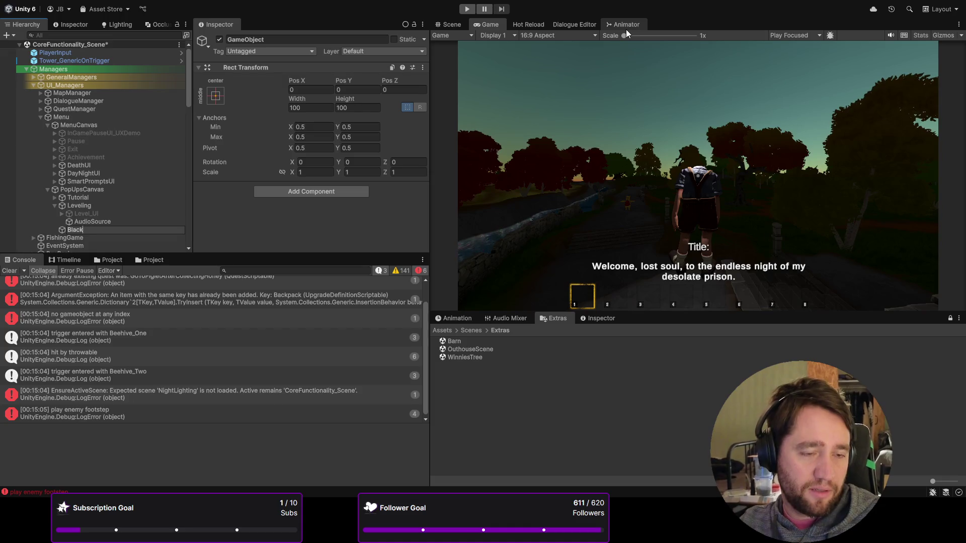
pyautogui.write('Rewards')
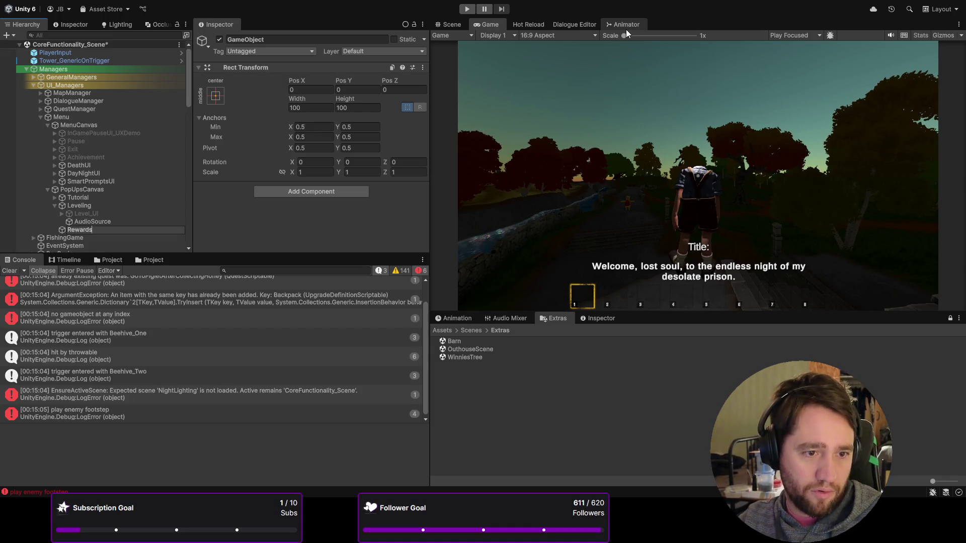
pyautogui.press('Return')
# - Create an empty child named 'BlackHoneyGained' under Rewards
pyautogui.click(99, 224)
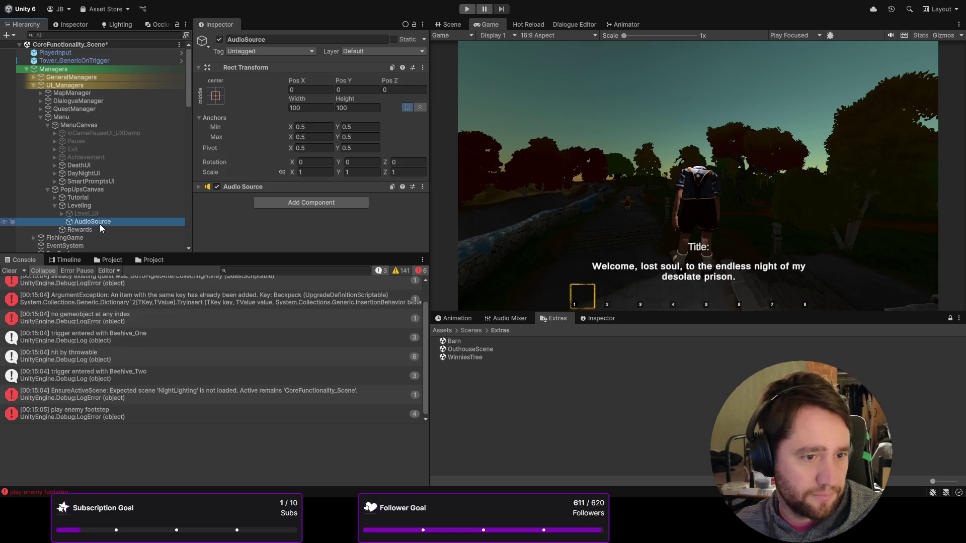
pyautogui.click(93, 229)
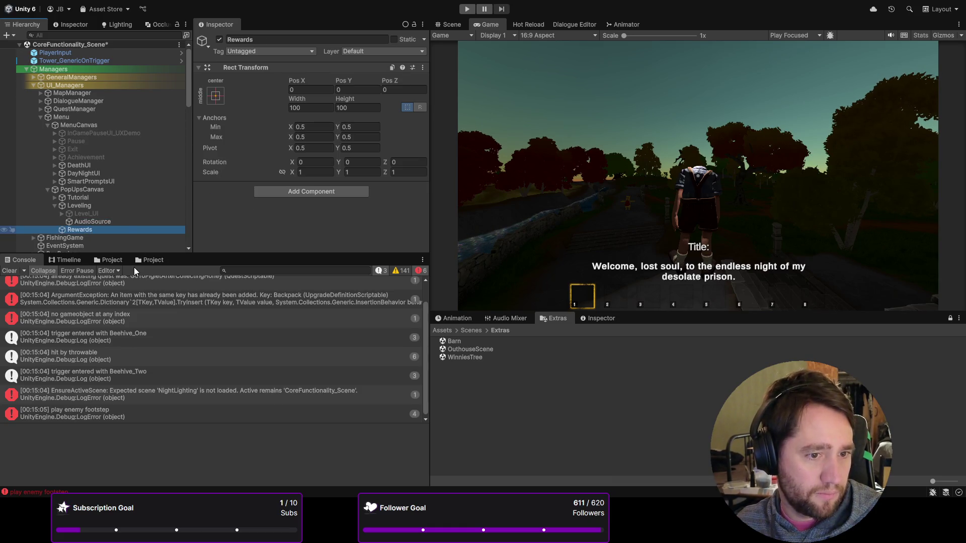
pyautogui.hotkey('alt', 'shift', 'n')
pyautogui.write('BlackH')
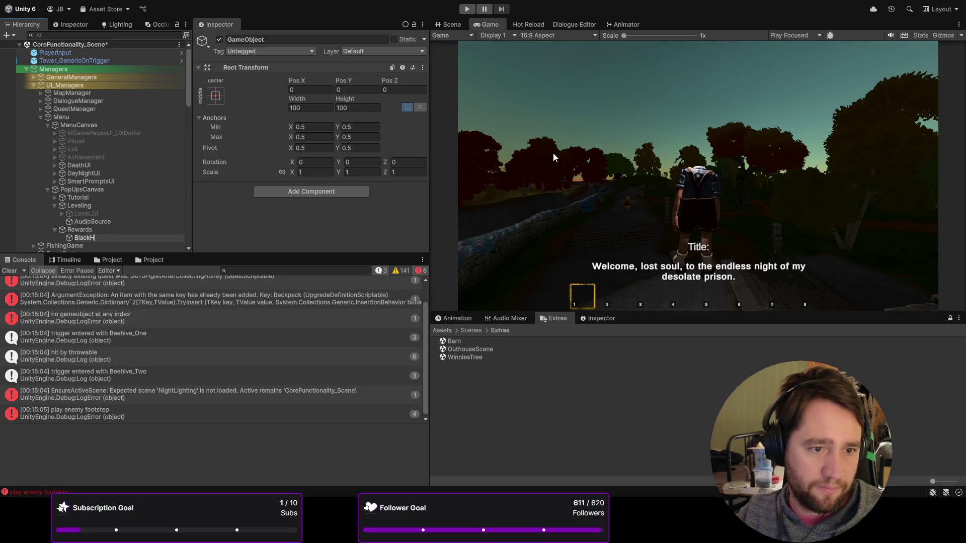
pyautogui.write('oneyGained')
pyautogui.press('Return')
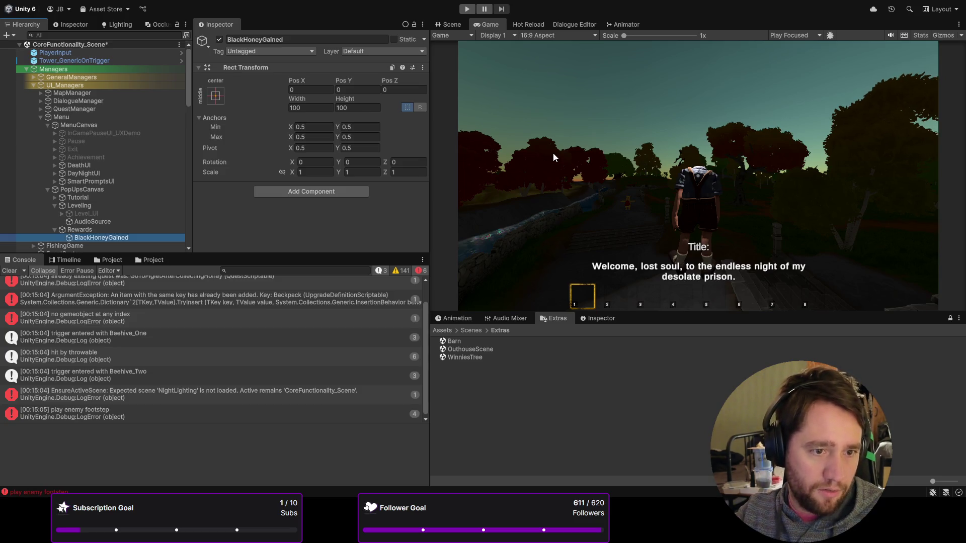
# - Add Panel, Text (TMP) and Image children under BlackHoneyGained
pyautogui.click(105, 232)
pyautogui.click(92, 238)
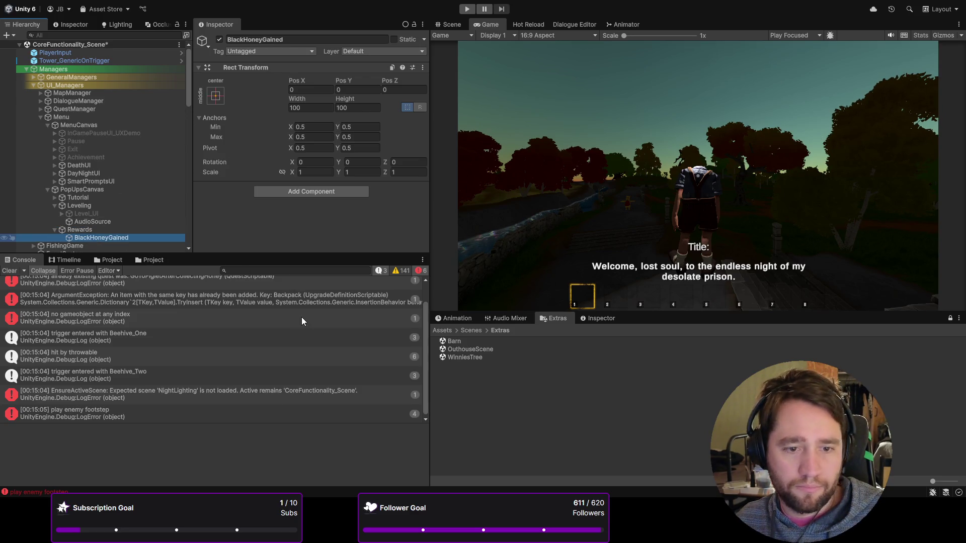
pyautogui.hotkey('ctrl', 'shift', 'v')
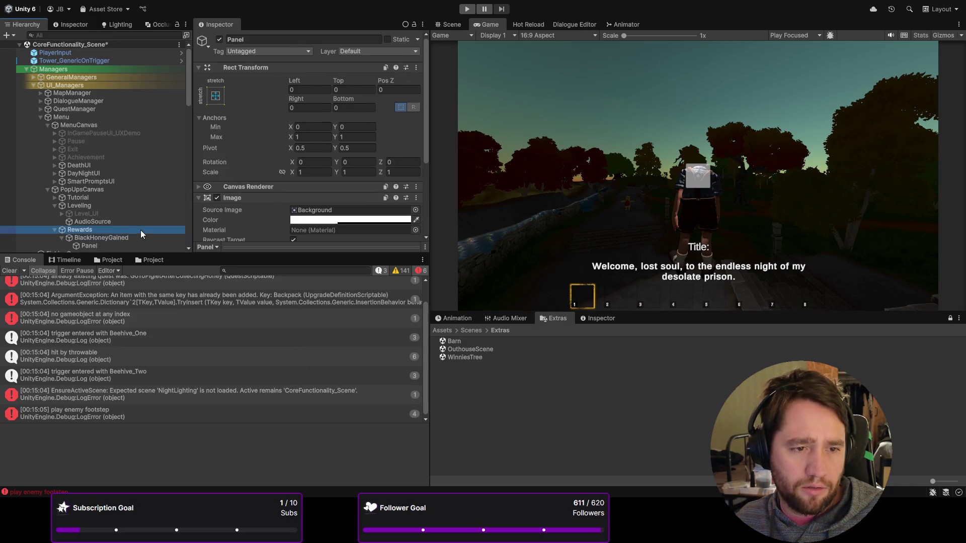
pyautogui.click(114, 237)
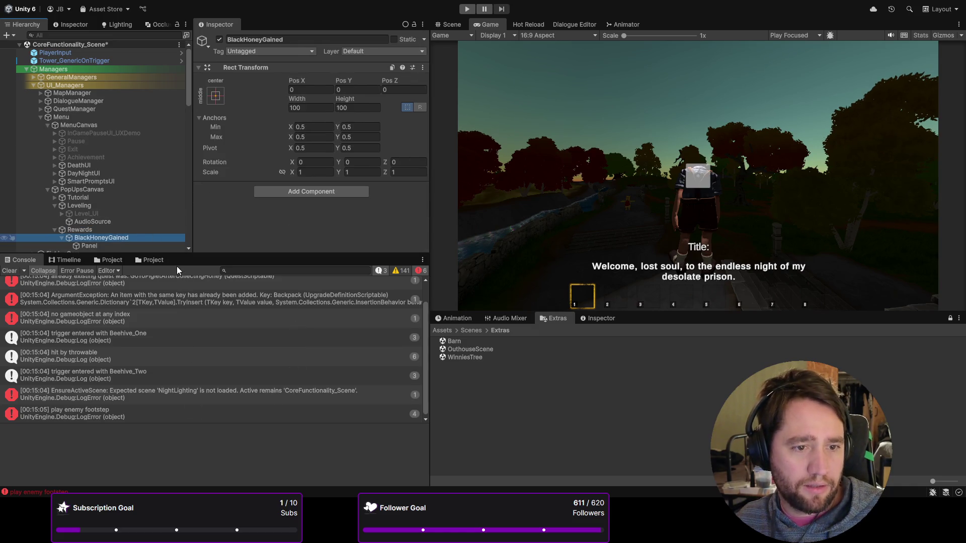
pyautogui.hotkey('ctrl', 'shift', 'v')
pyautogui.click(101, 224)
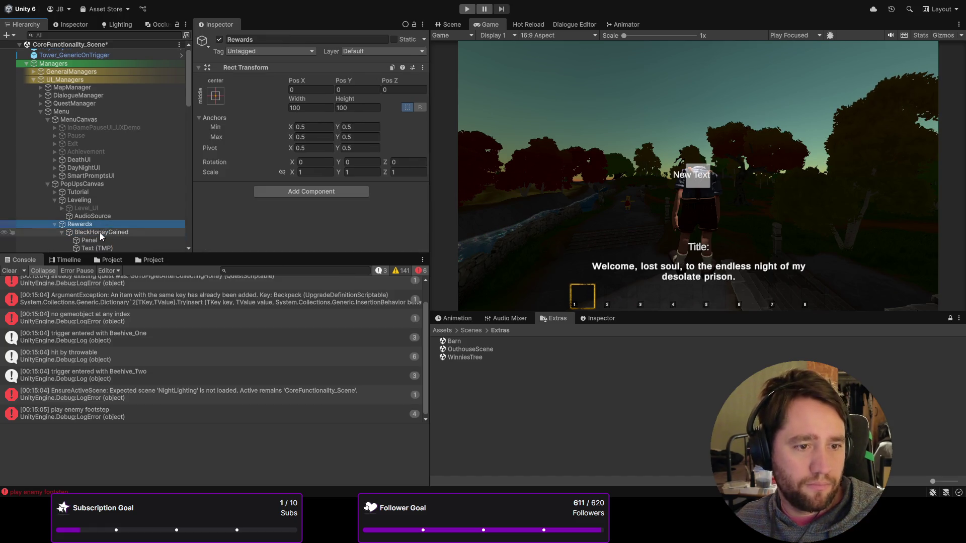
pyautogui.click(99, 233)
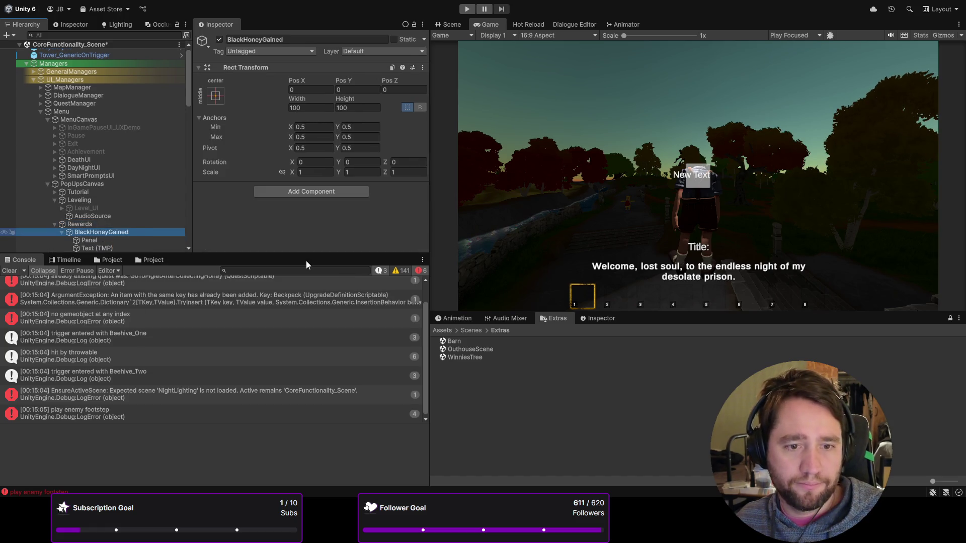
pyautogui.hotkey('ctrl', 'shift', 'v')
# - Rename the new image to 'BlackHoney_Image'
pyautogui.press('Home')
pyautogui.write('Black')
pyautogui.write('Honey')
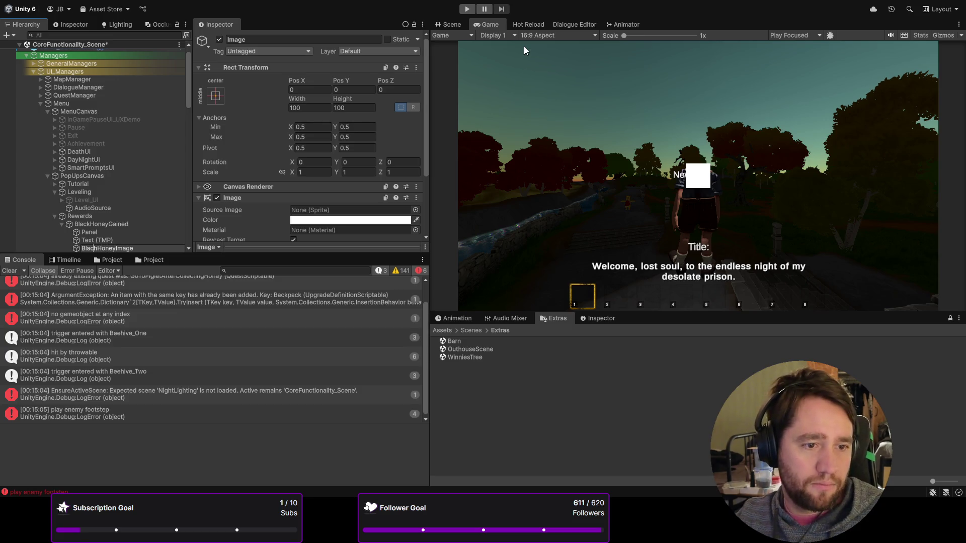
pyautogui.press('BackSpace')
pyautogui.write('k')
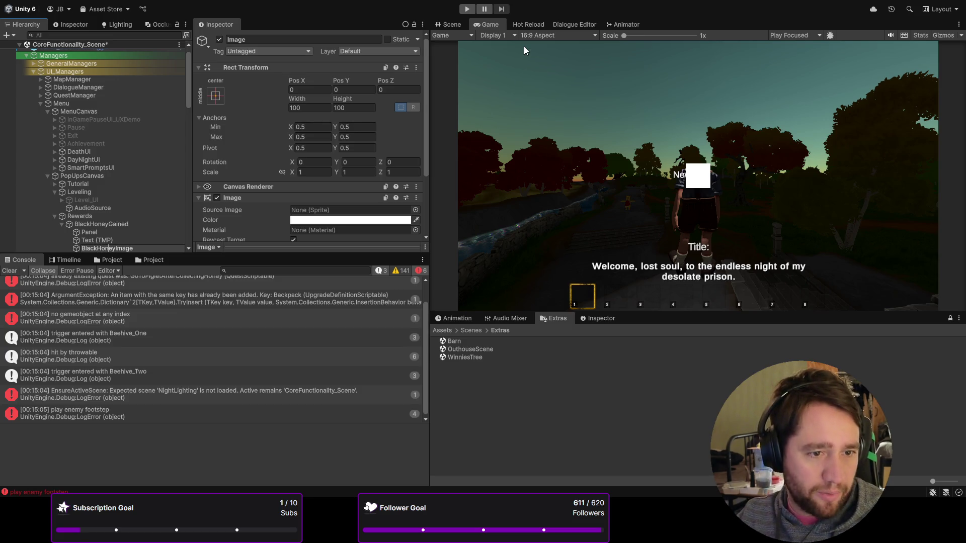
pyautogui.write('_')
pyautogui.press('Return')
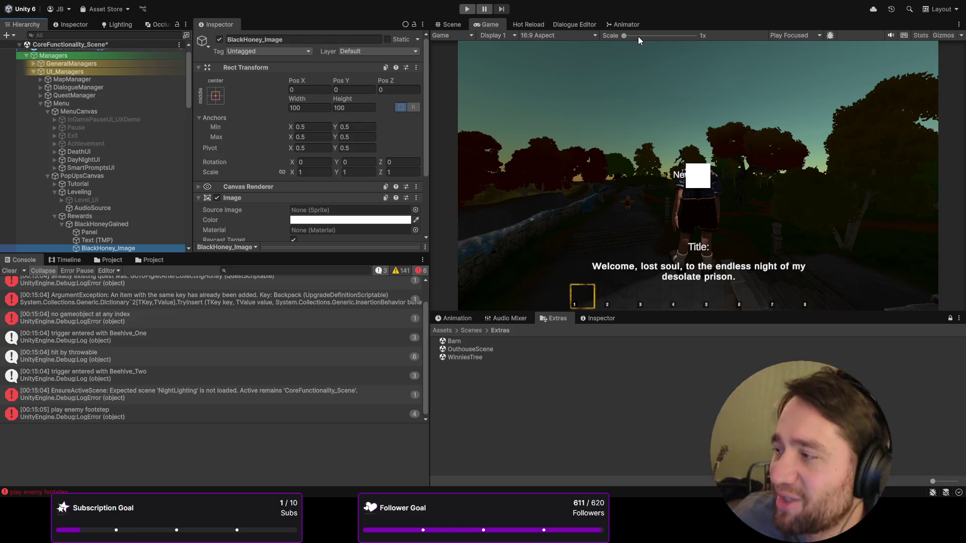
# - Set the image's Source Image to the filled_BlackHoney Variant sprite
pyautogui.scroll(-6, 66, 213)
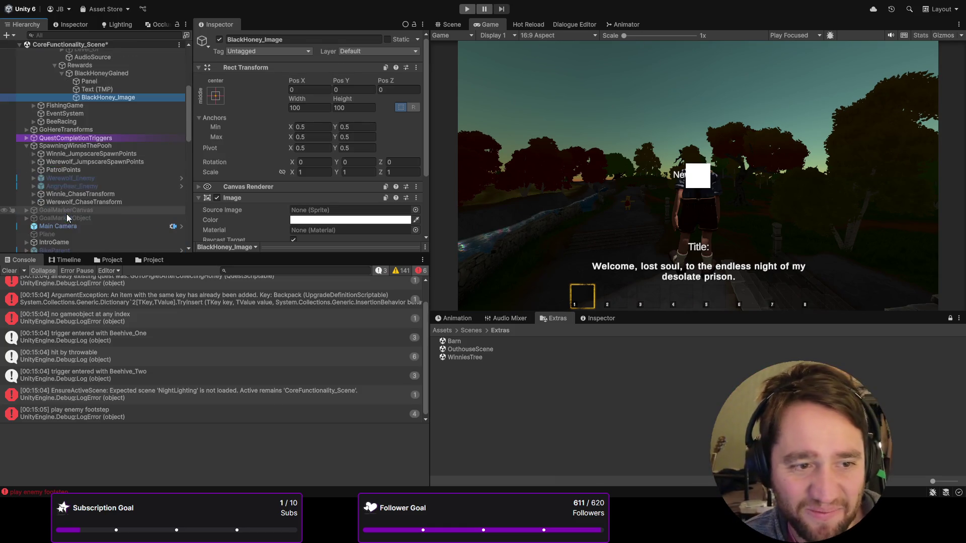
pyautogui.scroll(5, 131, 197)
pyautogui.scroll(-3, 231, 175)
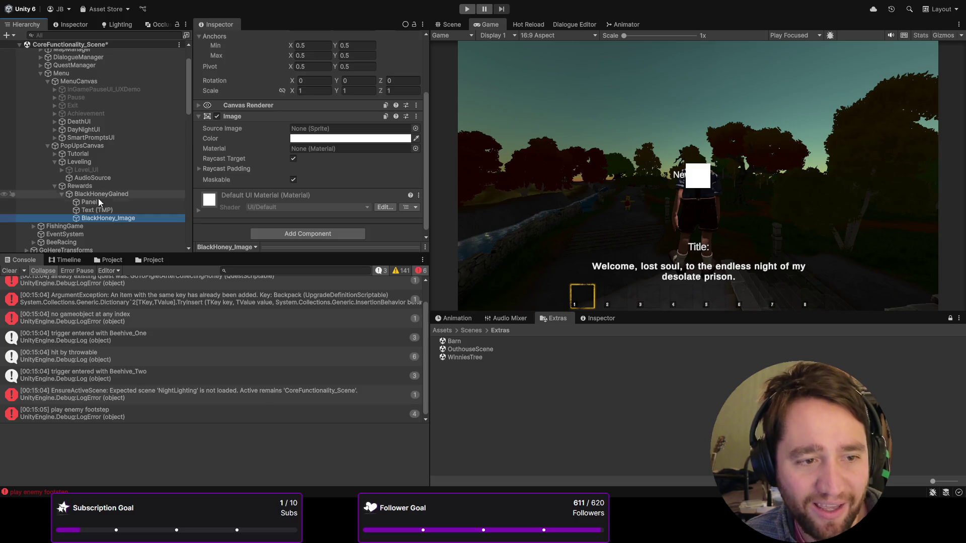
pyautogui.click(416, 126)
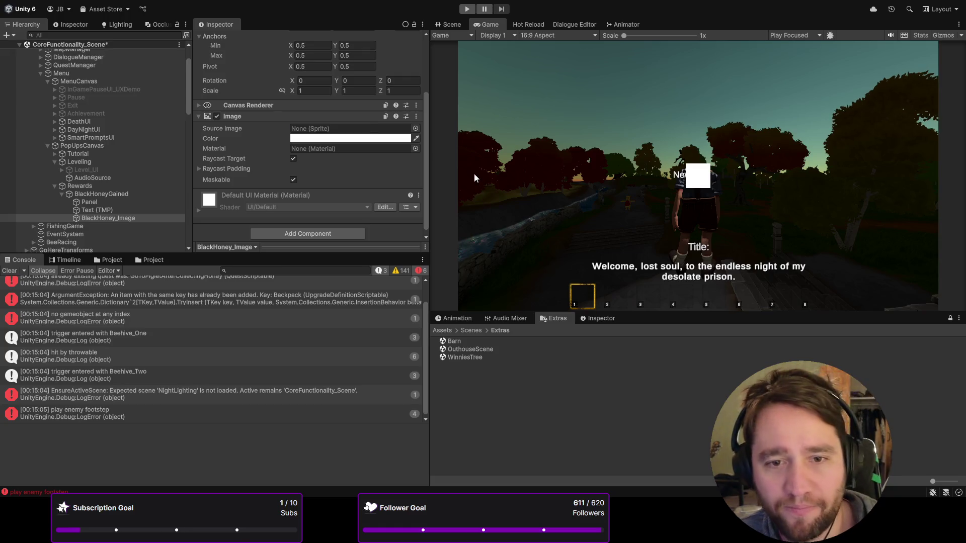
pyautogui.press('Return')
pyautogui.click(90, 201)
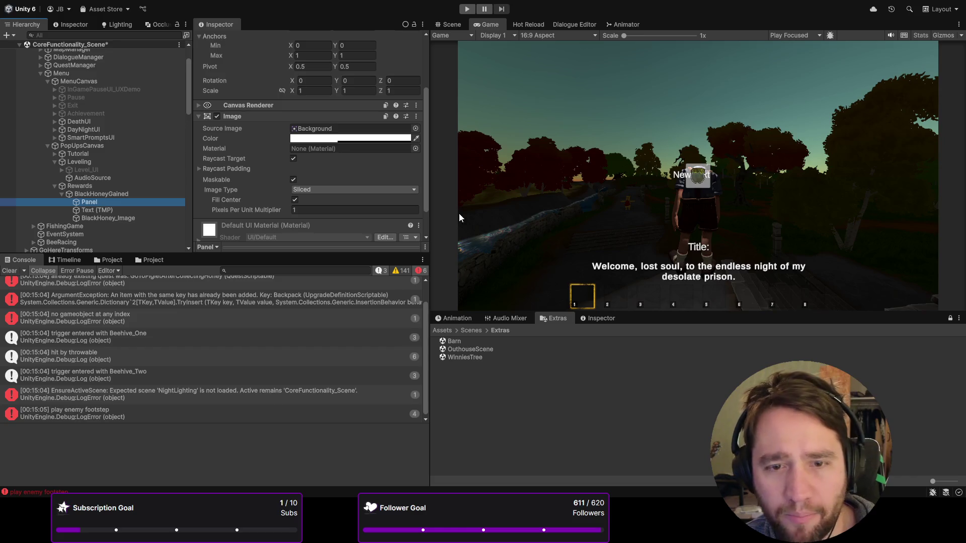
pyautogui.click(451, 25)
# - Dock the Scene view below Game and move the BlackHoneyGained popup to the top-right
pyautogui.moveTo(453, 28)
pyautogui.mouseDown()
pyautogui.moveTo(581, 271)
pyautogui.moveTo(488, 315)
pyautogui.moveTo(455, 318)
pyautogui.mouseUp()
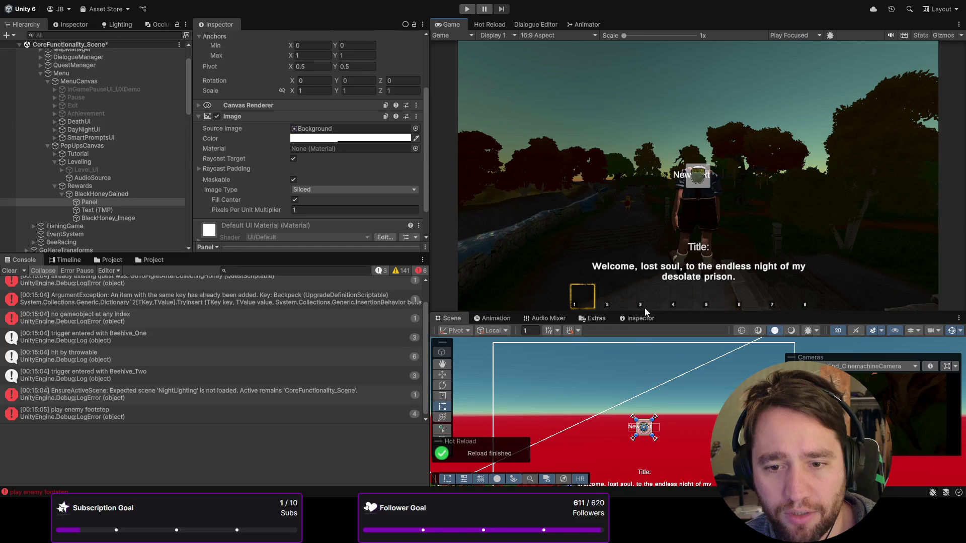
pyautogui.moveTo(645, 309); pyautogui.dragTo(637, 223)
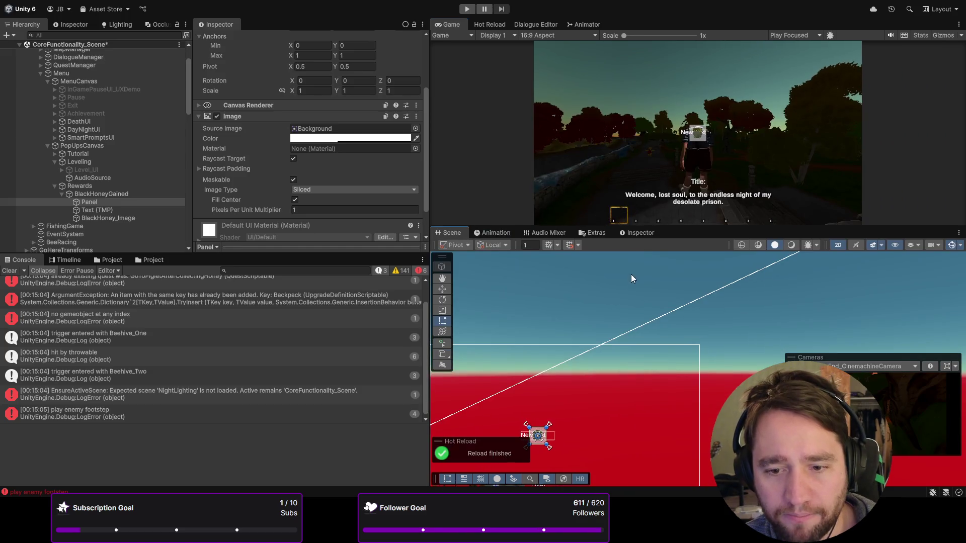
pyautogui.click(78, 195)
pyautogui.press('w')
pyautogui.moveTo(548, 416); pyautogui.dragTo(669, 357)
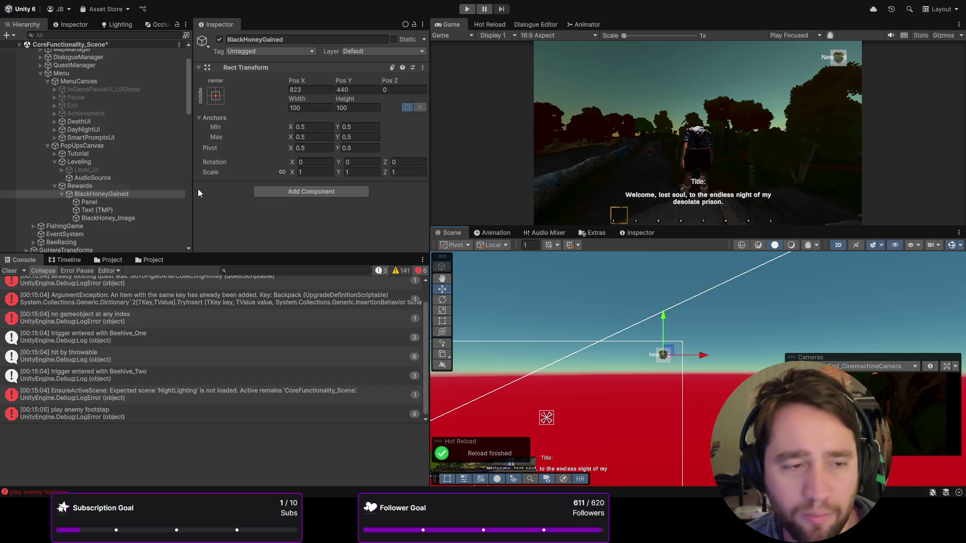
# - Resize the popup's Panel with the Rect tool, widening both sides and extending its bottom
pyautogui.click(115, 200)
pyautogui.click(110, 207)
pyautogui.click(109, 202)
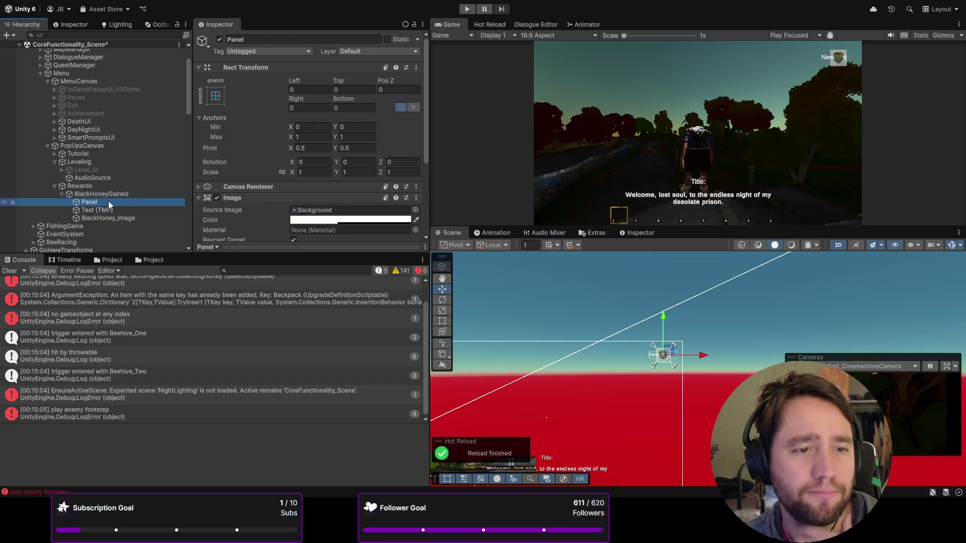
pyautogui.press('f')
pyautogui.scroll(-2, 262, 216)
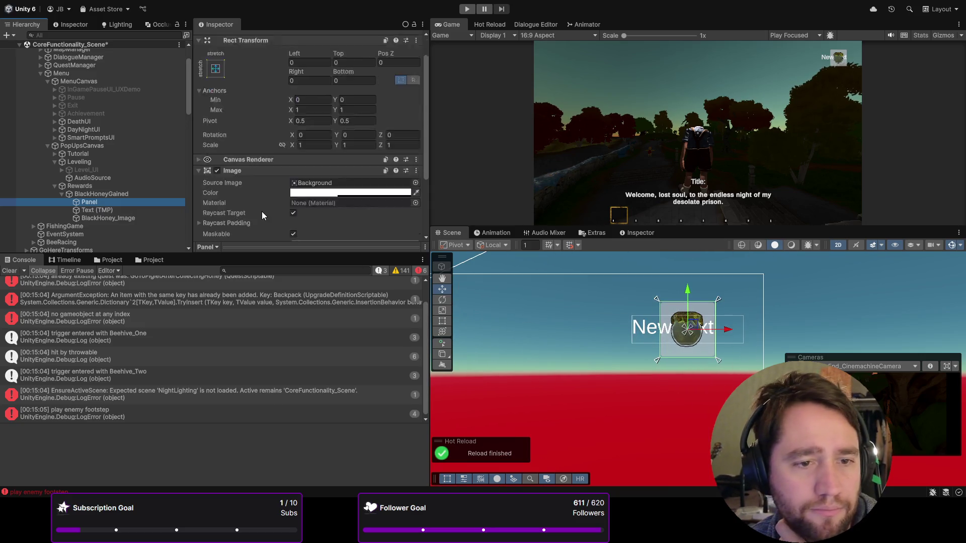
pyautogui.scroll(-3, 262, 215)
pyautogui.click(442, 321)
pyautogui.moveTo(658, 324)
pyautogui.mouseDown()
pyautogui.moveTo(525, 327)
pyautogui.moveTo(593, 327)
pyautogui.mouseUp()
pyautogui.moveTo(714, 341); pyautogui.dragTo(754, 340)
pyautogui.click(701, 364)
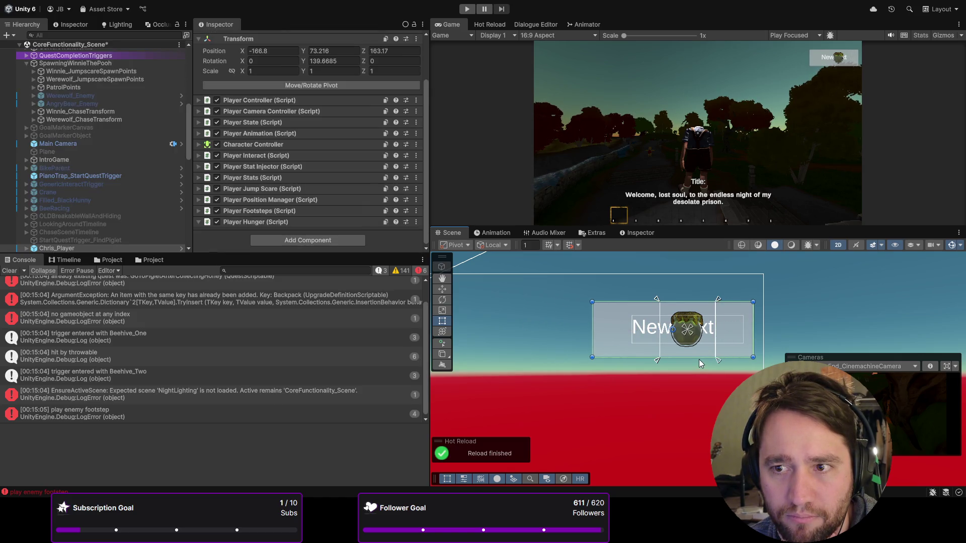
pyautogui.scroll(-5, 129, 232)
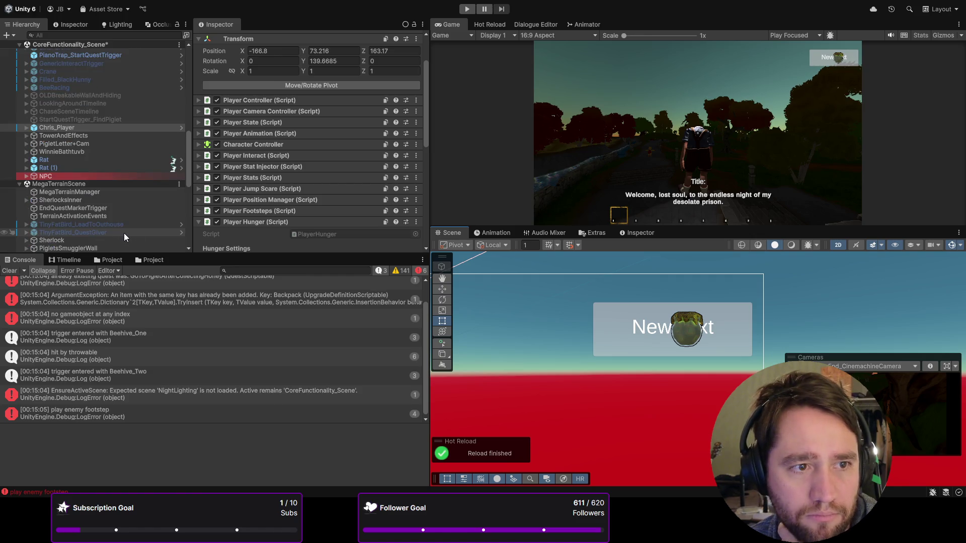
pyautogui.scroll(7, 86, 179)
pyautogui.click(100, 210)
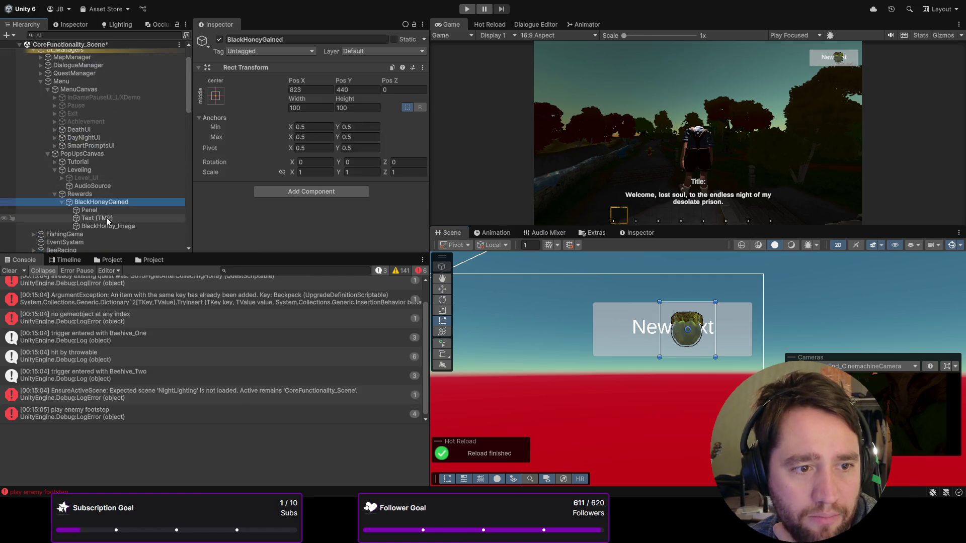
pyautogui.moveTo(609, 358); pyautogui.dragTo(609, 385)
# - Move BlackHoney_Image to the panel's right and fit the text box to the left part
pyautogui.click(108, 226)
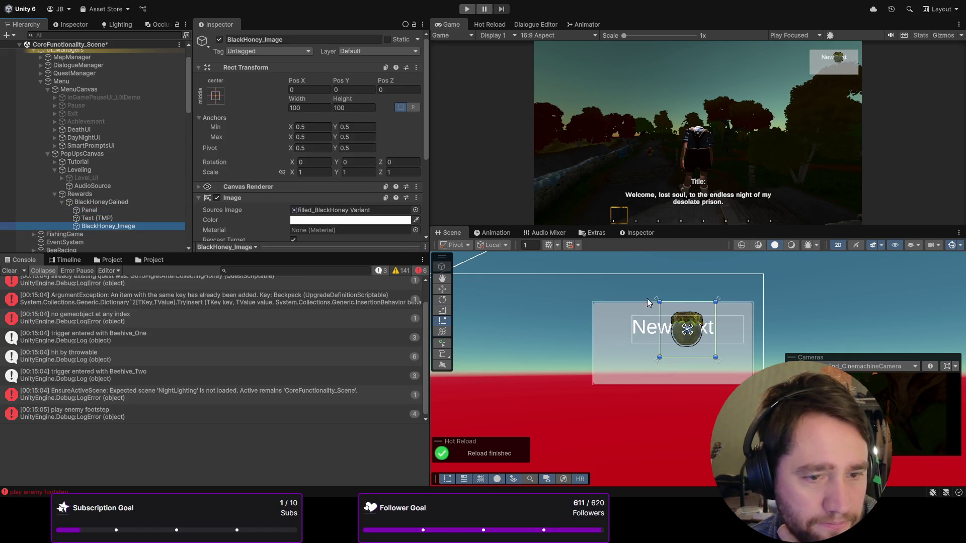
pyautogui.moveTo(693, 331)
pyautogui.mouseDown()
pyautogui.moveTo(725, 345)
pyautogui.moveTo(633, 331)
pyautogui.mouseUp()
pyautogui.click(78, 218)
pyautogui.moveTo(707, 346)
pyautogui.mouseDown()
pyautogui.moveTo(649, 373)
pyautogui.moveTo(679, 371)
pyautogui.mouseUp()
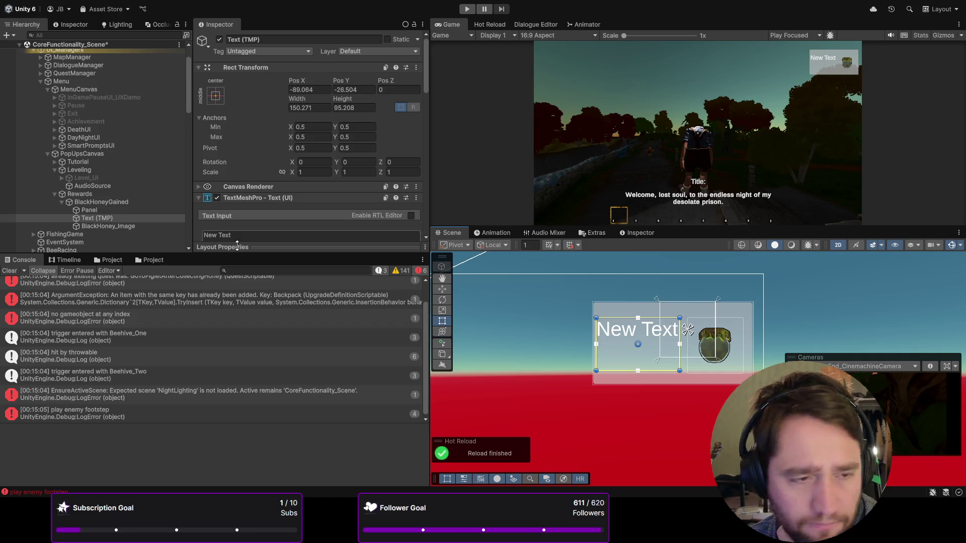
pyautogui.scroll(-3, 276, 220)
pyautogui.click(273, 181)
# - Set the text to '+1 black honey', make the panel dark translucent, and widen it left
pyautogui.write('+')
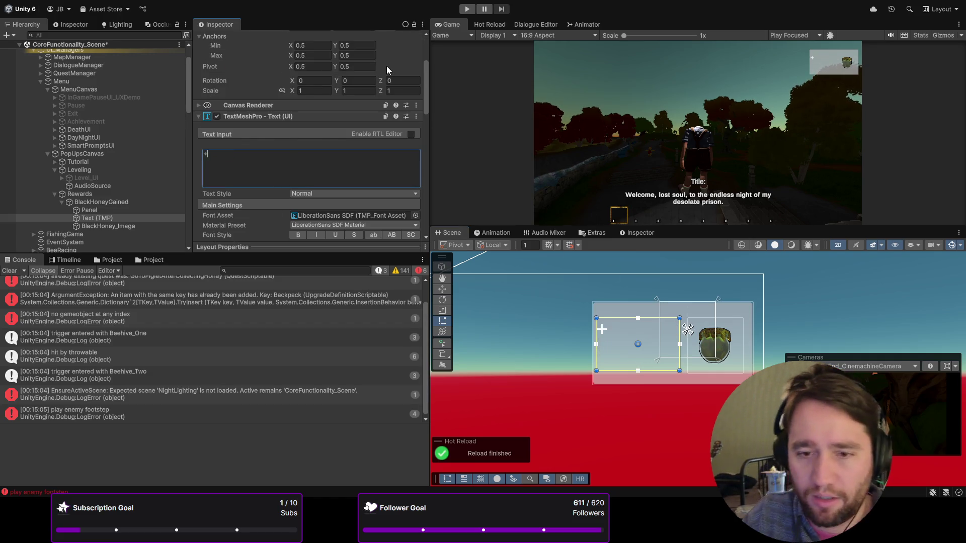
pyautogui.write('1 black honey')
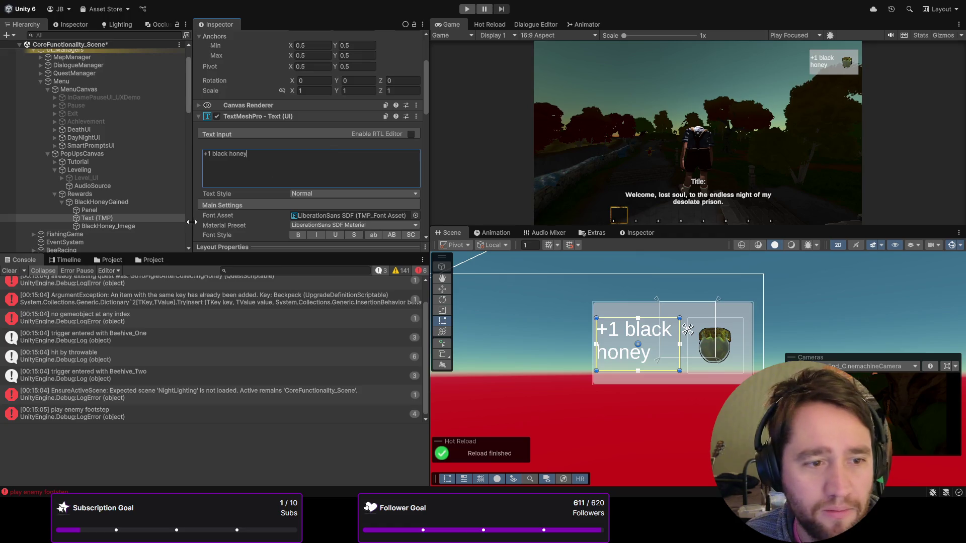
pyautogui.click(143, 210)
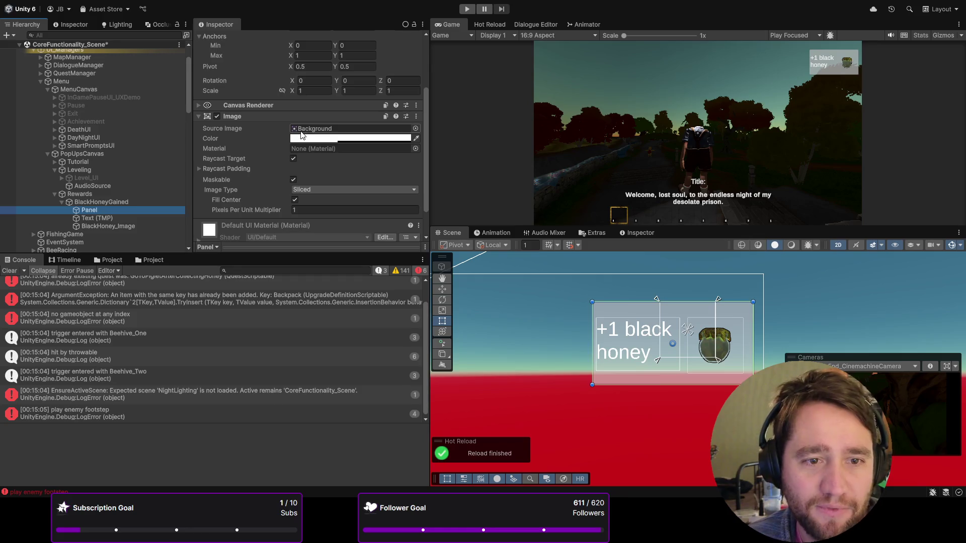
pyautogui.click(304, 143)
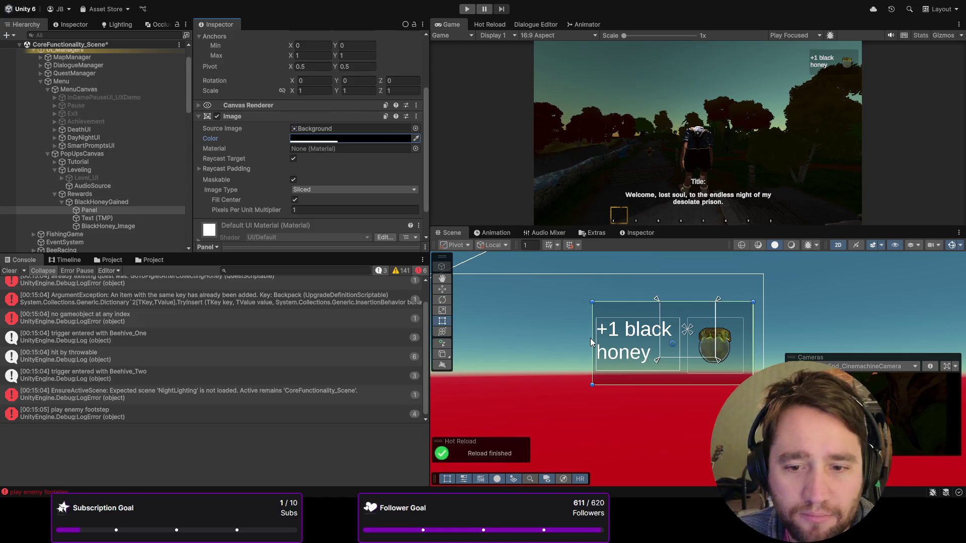
pyautogui.moveTo(590, 338); pyautogui.dragTo(579, 339)
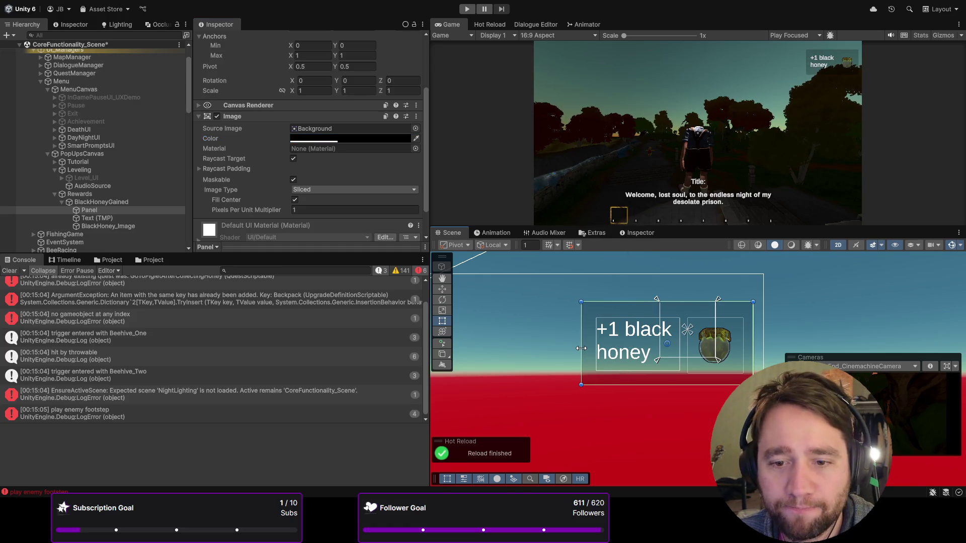
pyautogui.click(131, 202)
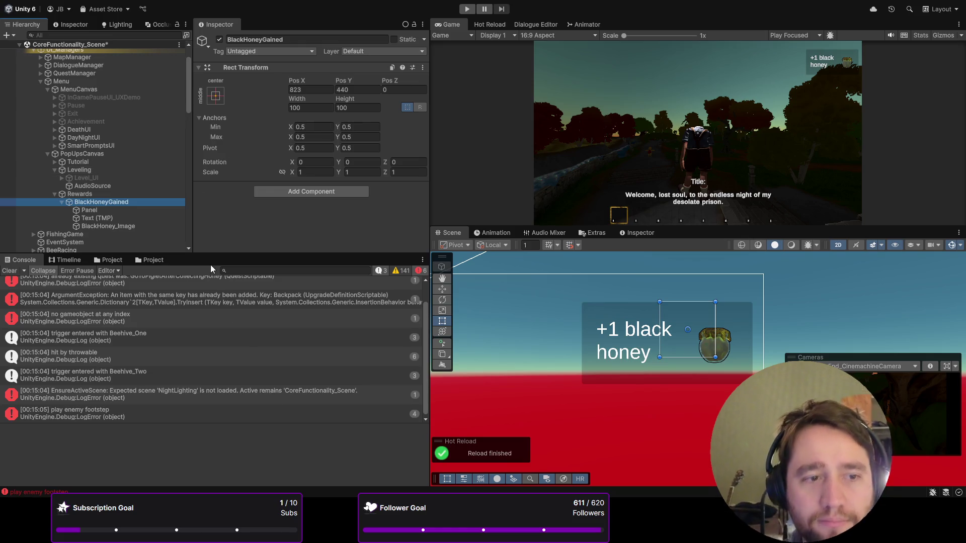
pyautogui.click(8, 270)
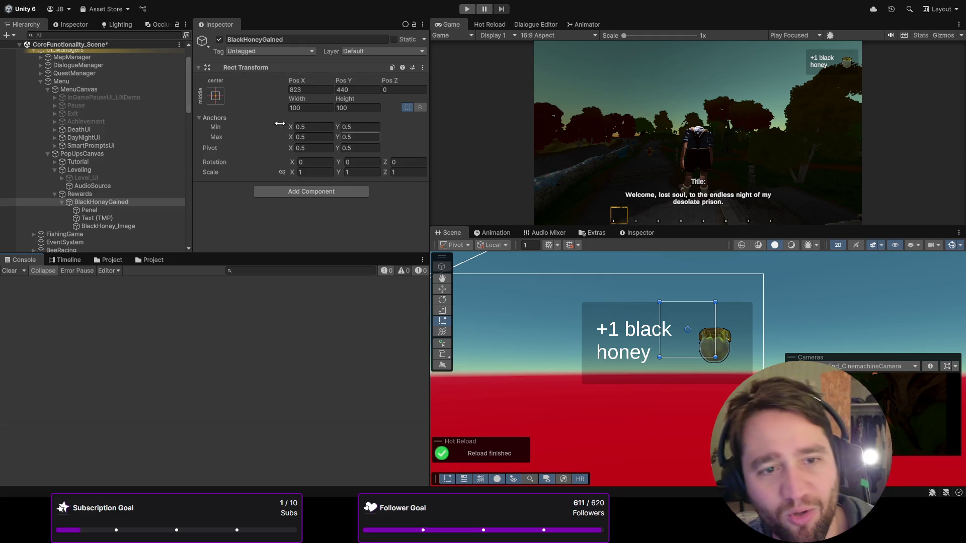
pyautogui.click(96, 218)
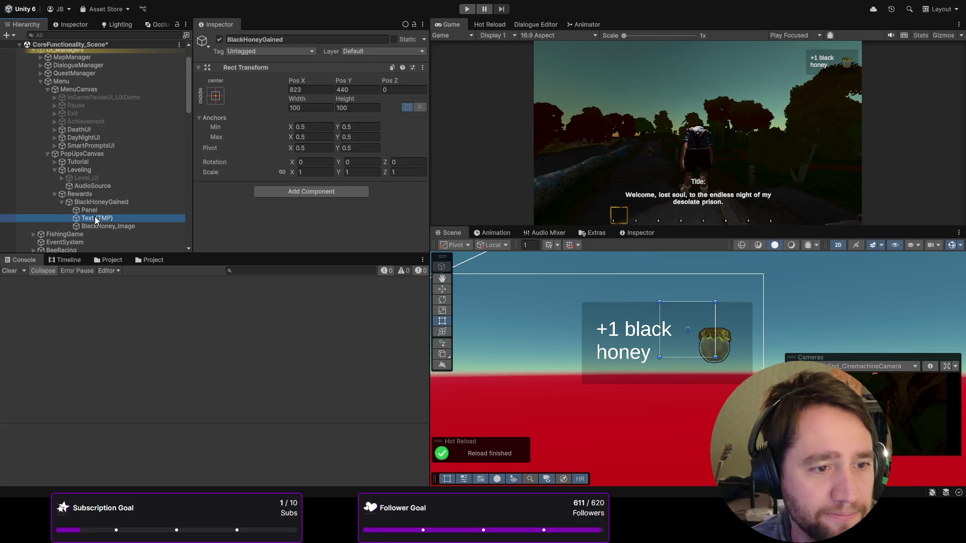
pyautogui.scroll(-5, 170, 191)
pyautogui.scroll(5, 170, 191)
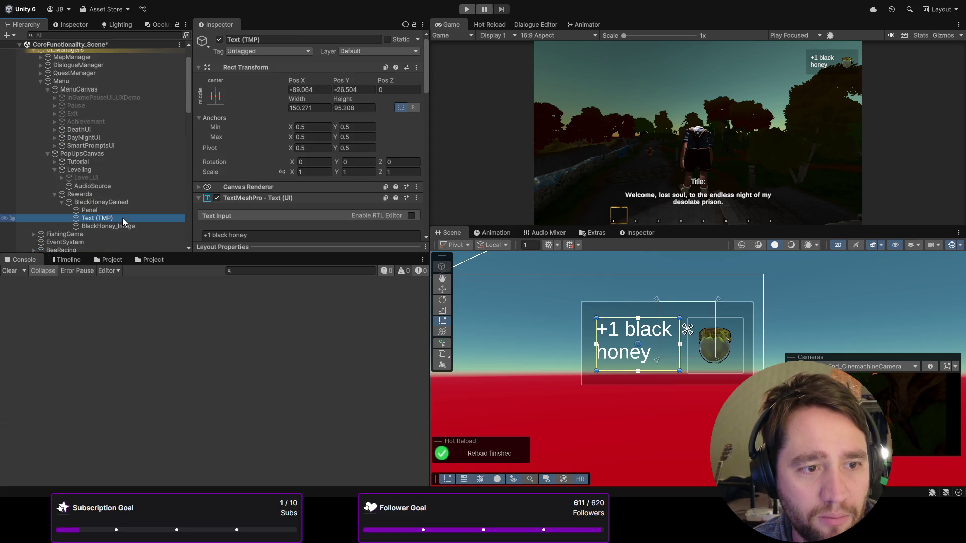
pyautogui.scroll(-5, 250, 187)
pyautogui.scroll(-3, 250, 187)
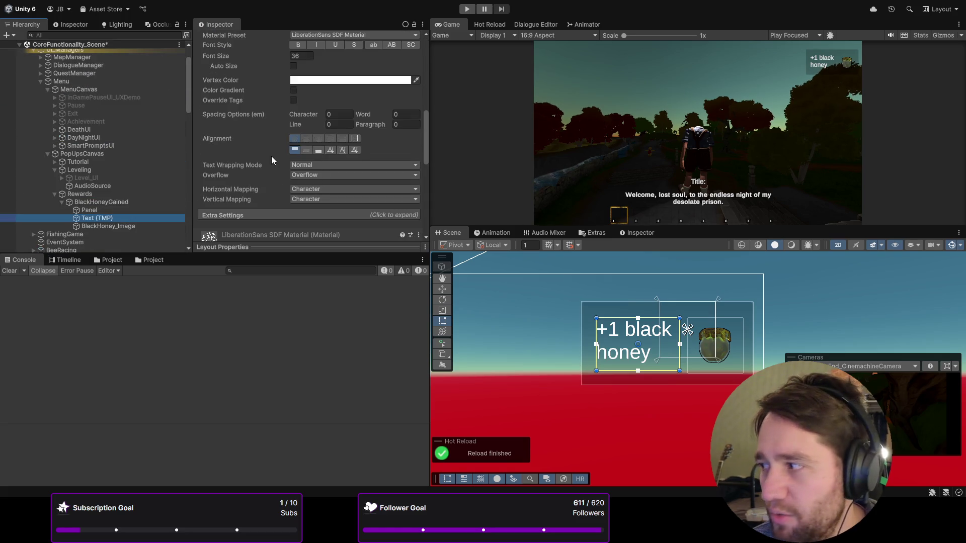
pyautogui.scroll(5, 271, 155)
pyautogui.scroll(3, 255, 116)
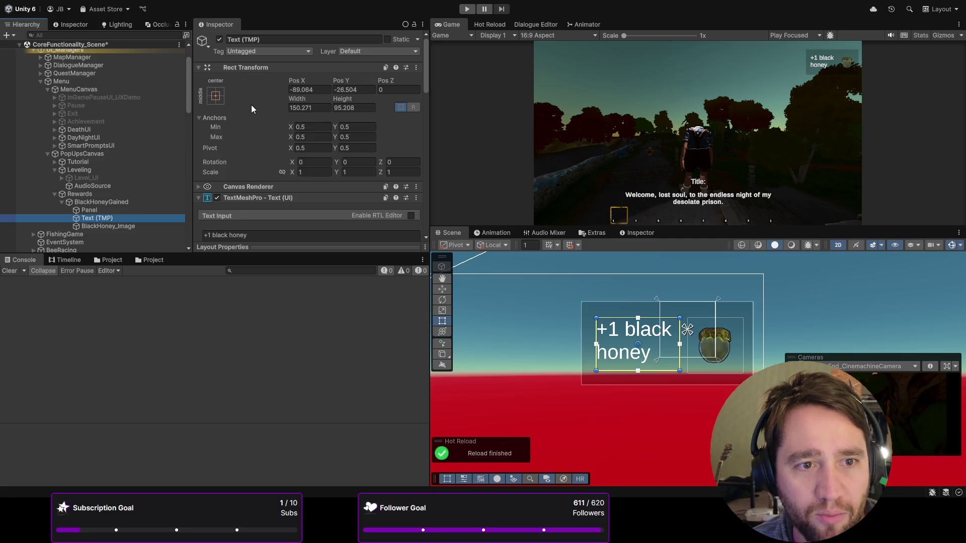
pyautogui.scroll(-10, 251, 103)
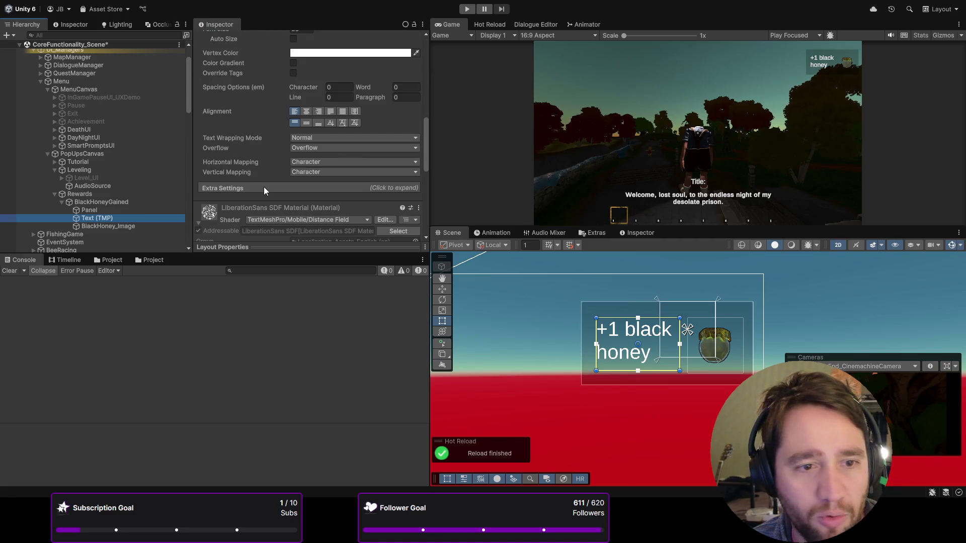
pyautogui.scroll(-5, 254, 174)
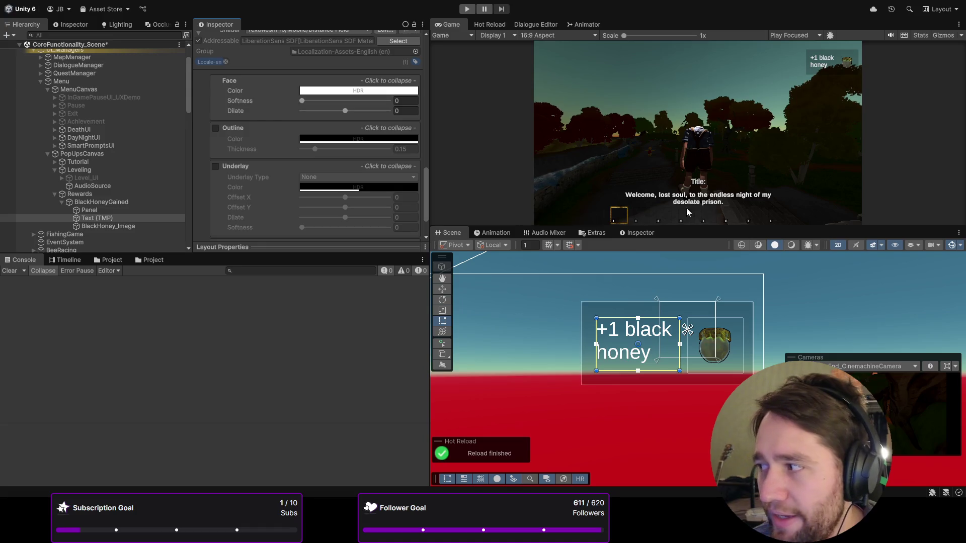
pyautogui.scroll(-3, 121, 161)
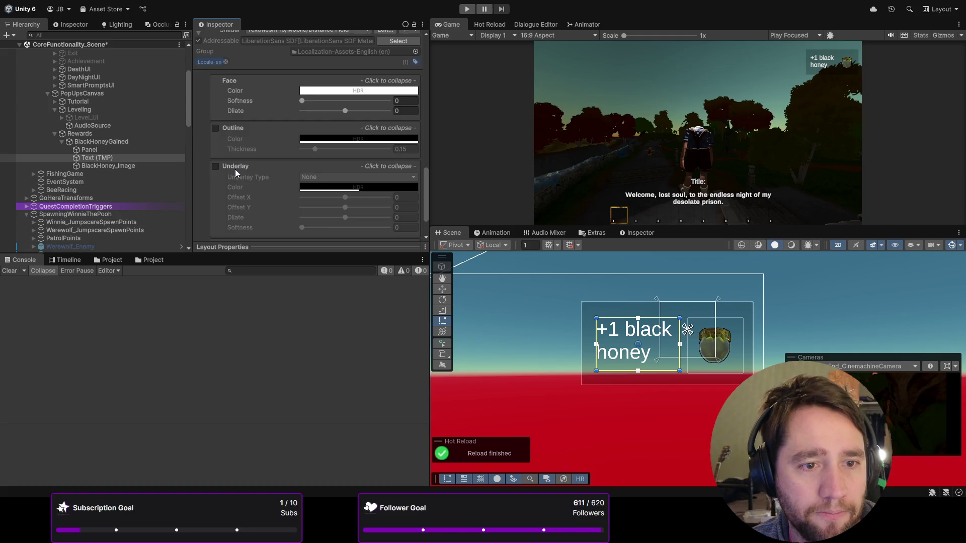
pyautogui.scroll(10, 230, 171)
pyautogui.scroll(4, 231, 172)
pyautogui.click(256, 191)
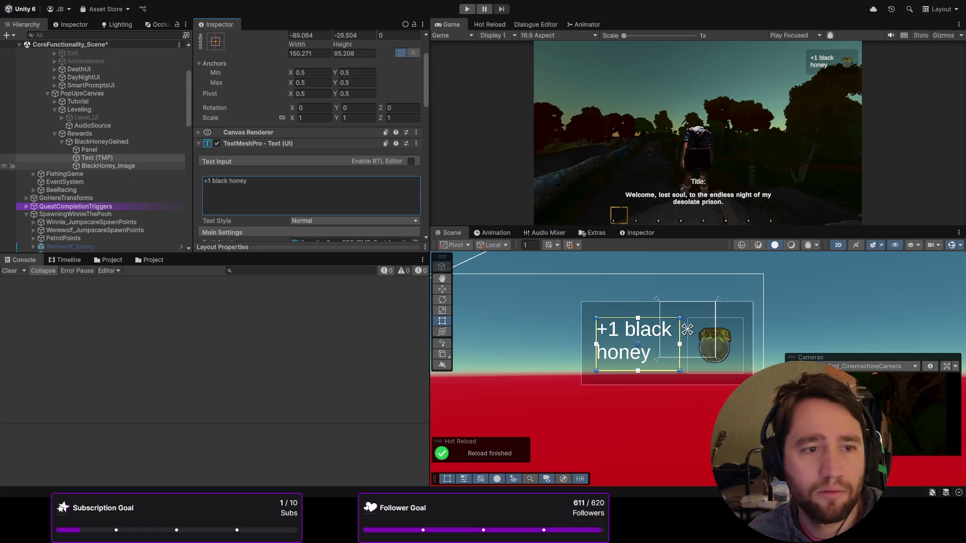
pyautogui.scroll(4, 91, 151)
pyautogui.click(61, 77)
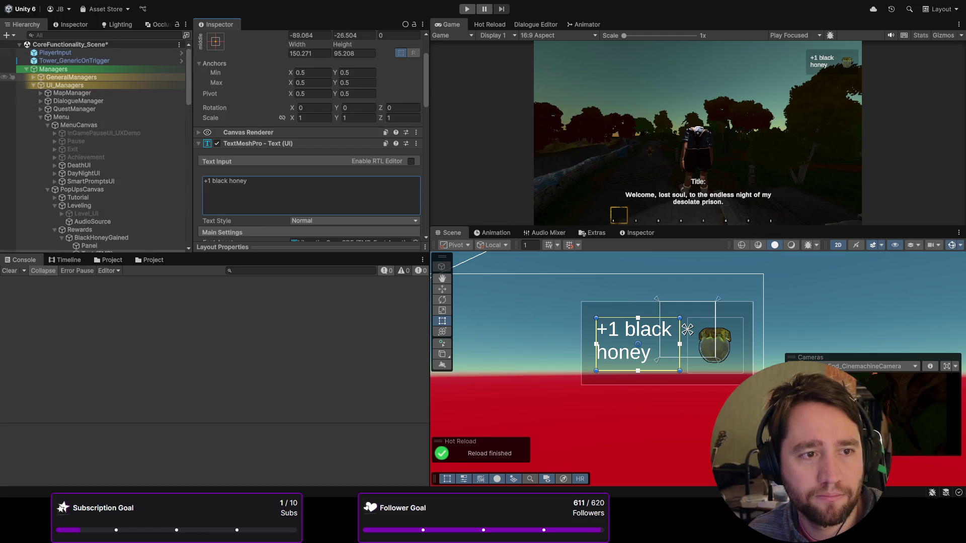
# - Inspect UpgradeManager's settings under the general managers, then select the Rewards object
pyautogui.click(33, 77)
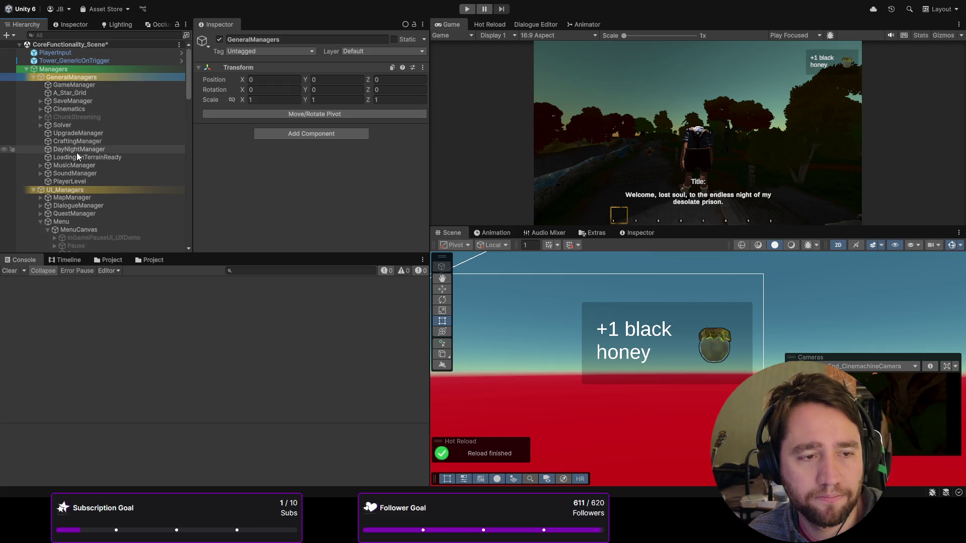
pyautogui.click(78, 132)
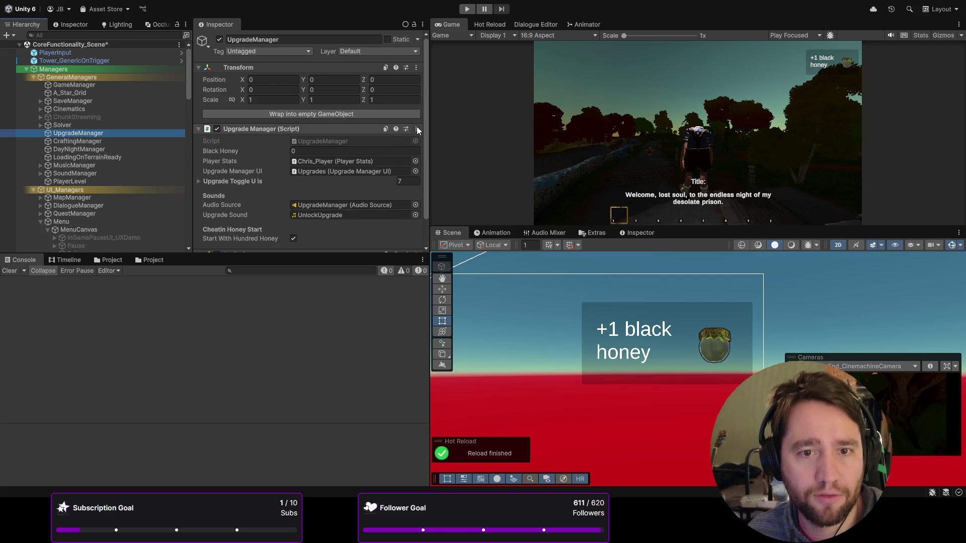
pyautogui.click(436, 262)
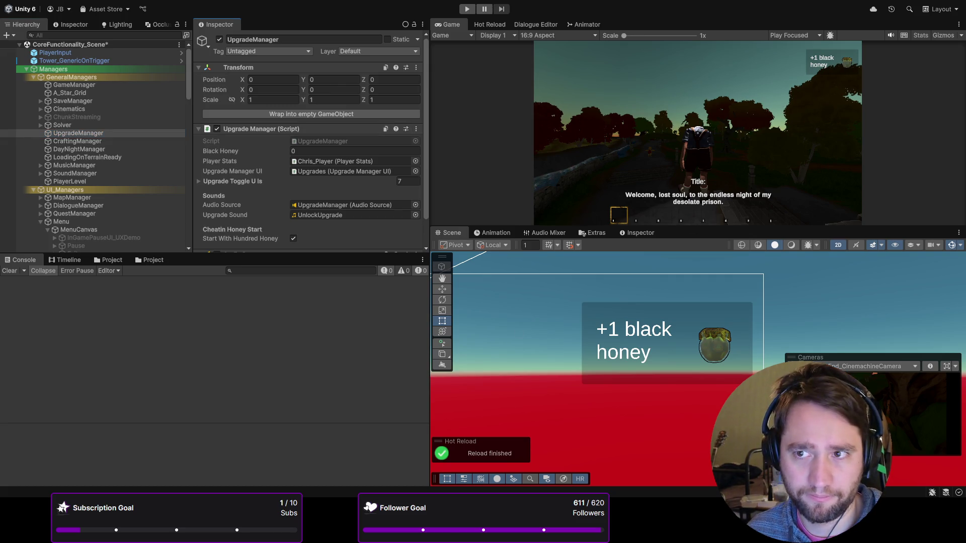
pyautogui.scroll(-2, 311, 139)
pyautogui.click(231, 151)
pyautogui.click(232, 151)
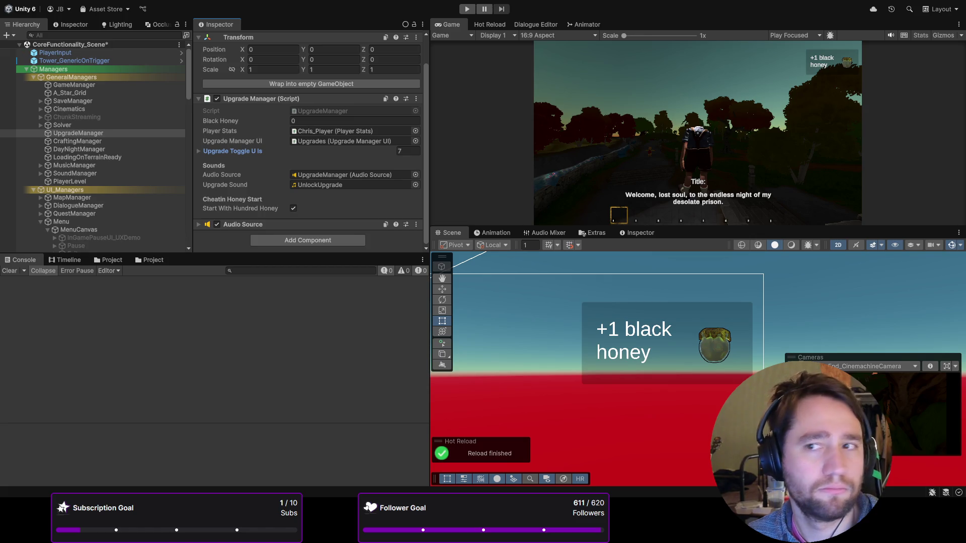
pyautogui.scroll(-5, 96, 151)
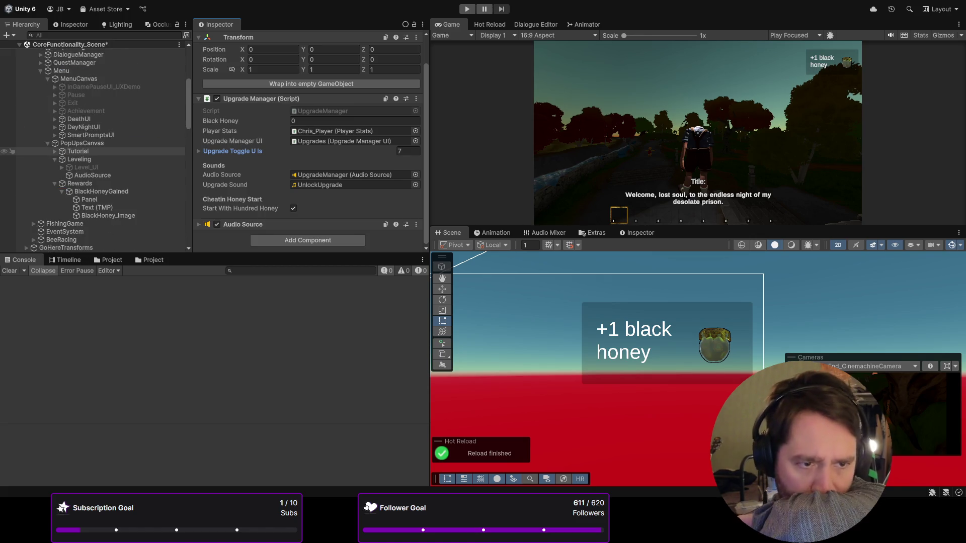
pyautogui.click(80, 183)
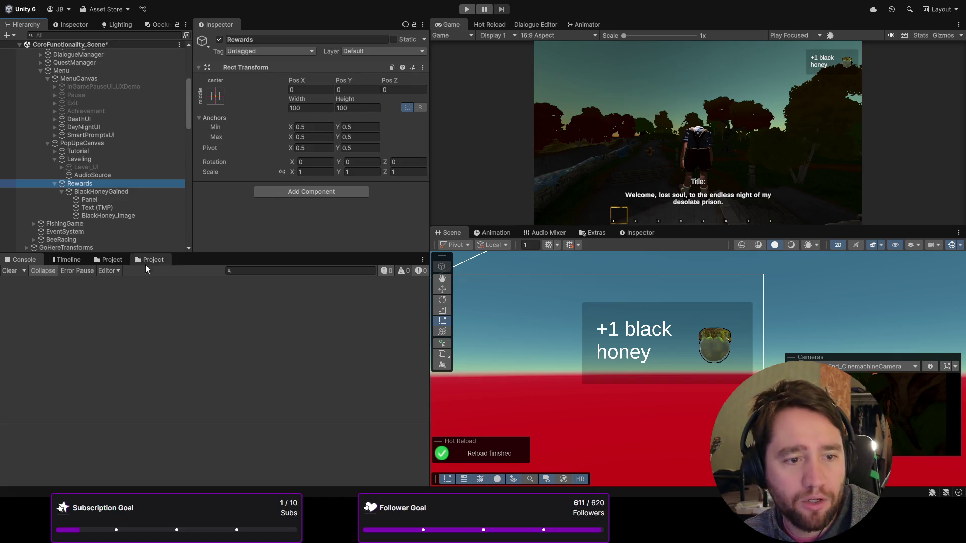
# - Browse the Project's Assets/Scripts folders and ping the TutorialUI script from the Tutorial object
pyautogui.click(115, 265)
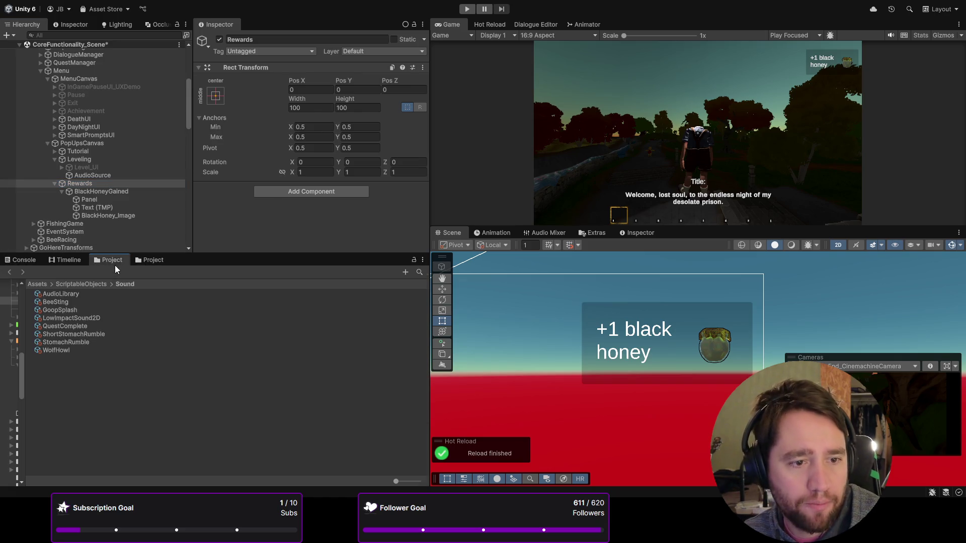
pyautogui.click(31, 283)
pyautogui.scroll(-8, 149, 338)
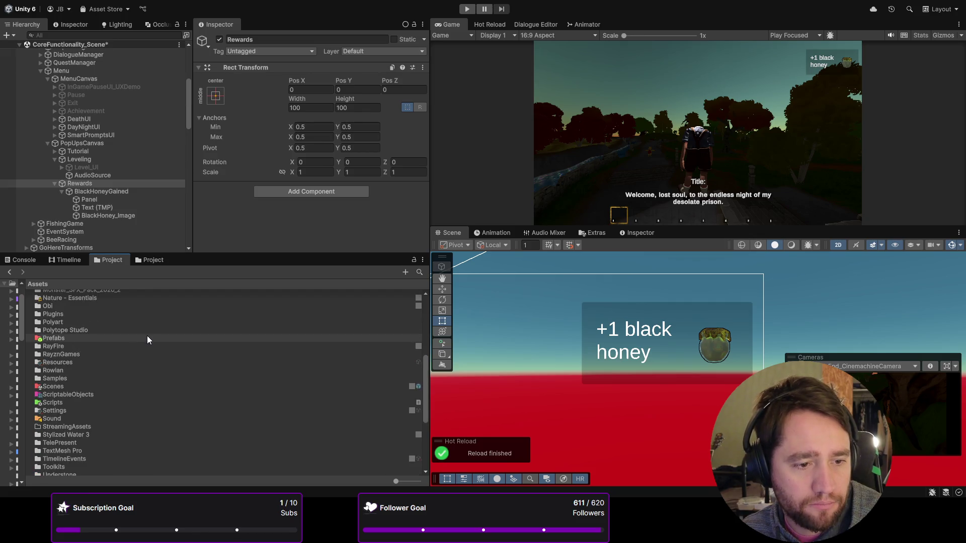
pyautogui.click(75, 386)
pyautogui.click(69, 395)
pyautogui.click(67, 403)
pyautogui.click(101, 159)
pyautogui.click(98, 150)
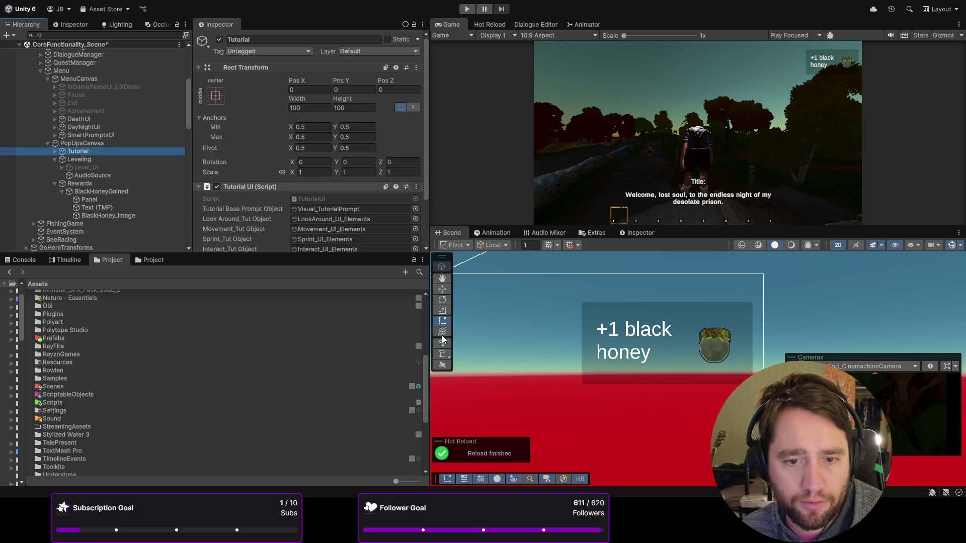
pyautogui.click(302, 199)
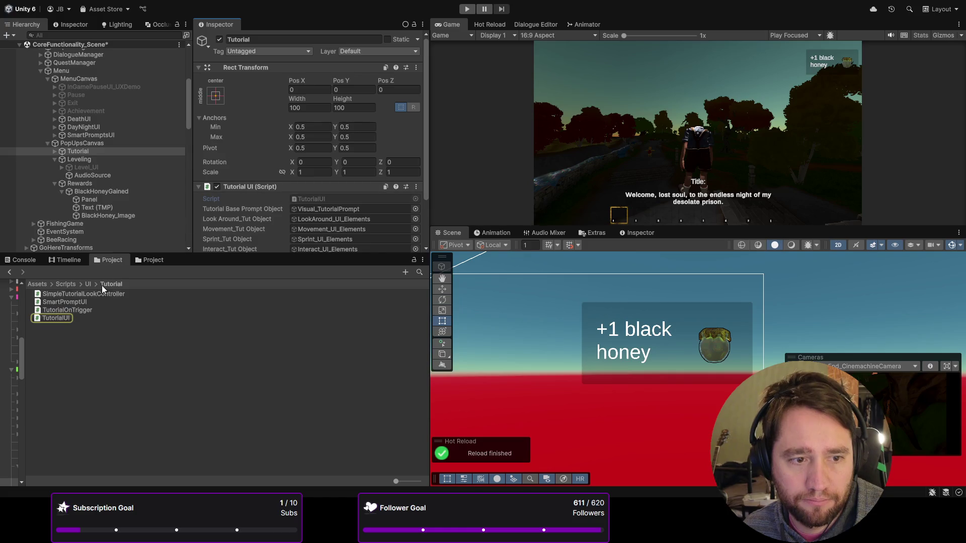
# - Create a MonoBehaviour script named 'RewardsUI' in Assets/Scripts/UI
pyautogui.click(87, 332)
pyautogui.click(87, 284)
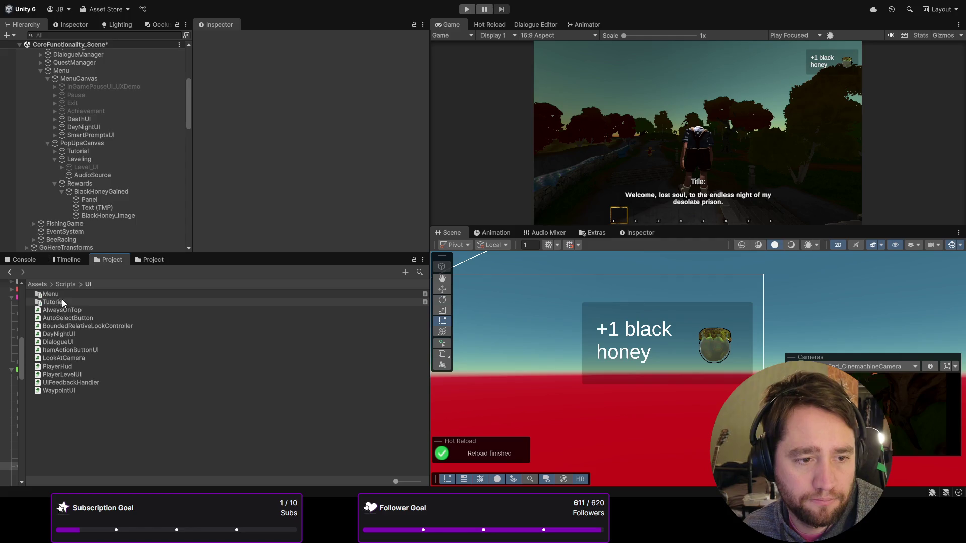
pyautogui.click(55, 411)
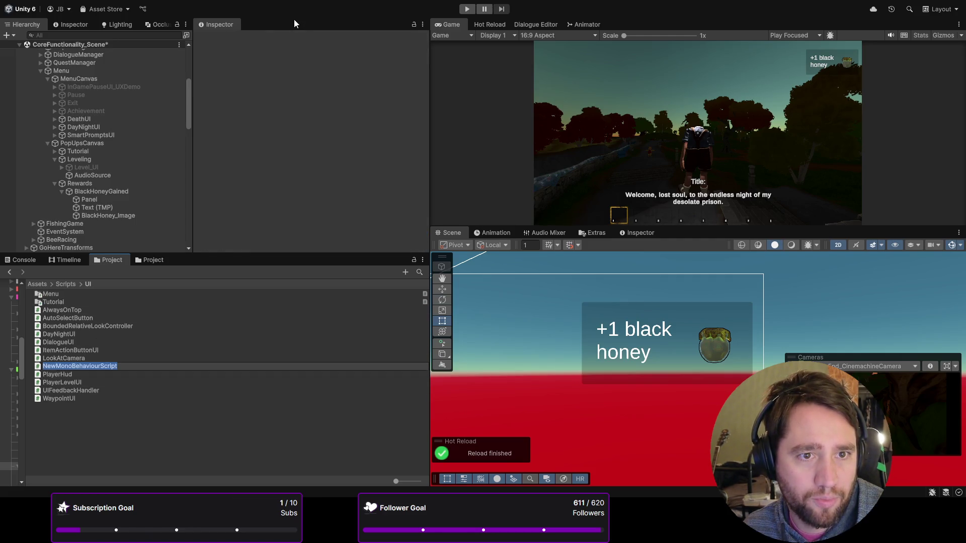
pyautogui.write('Re')
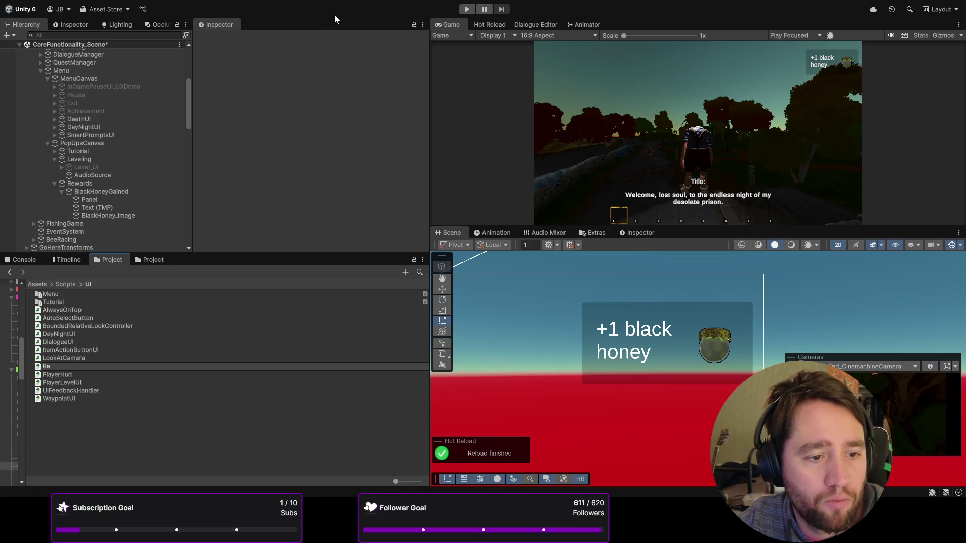
pyautogui.write('wardsUI')
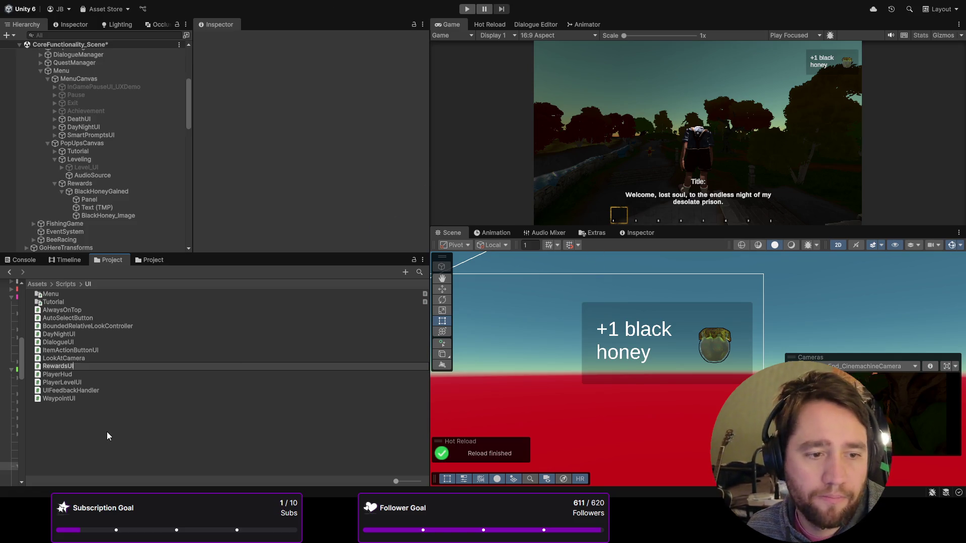
pyautogui.press('Return')
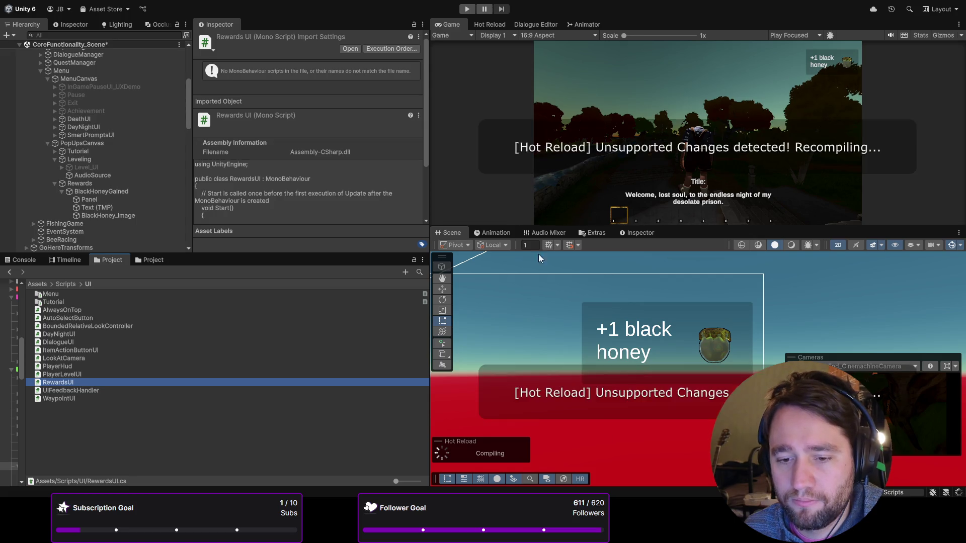
# - Set BlackHoney_Image's Source Image to the BananaIcon sprite
pyautogui.click(113, 190)
pyautogui.click(103, 198)
pyautogui.click(98, 193)
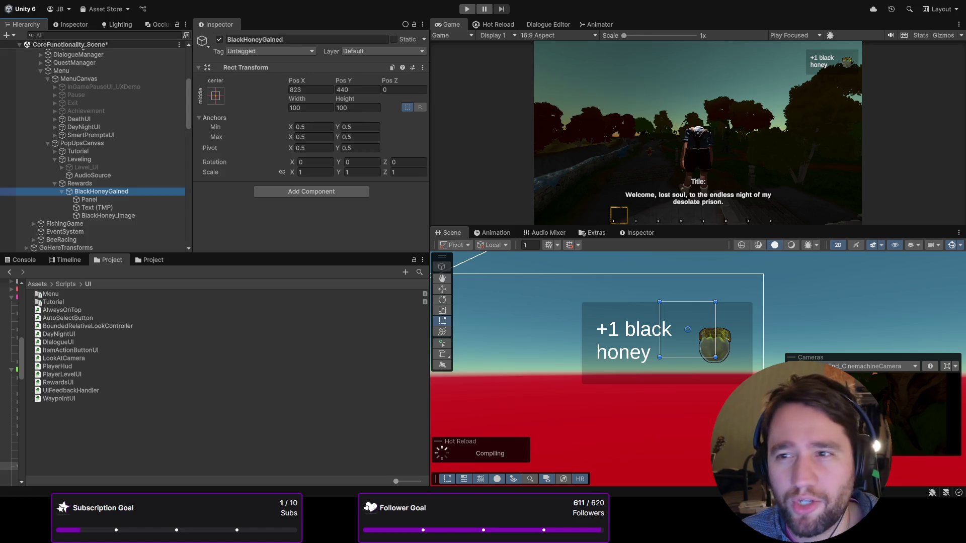
pyautogui.click(117, 201)
pyautogui.click(114, 208)
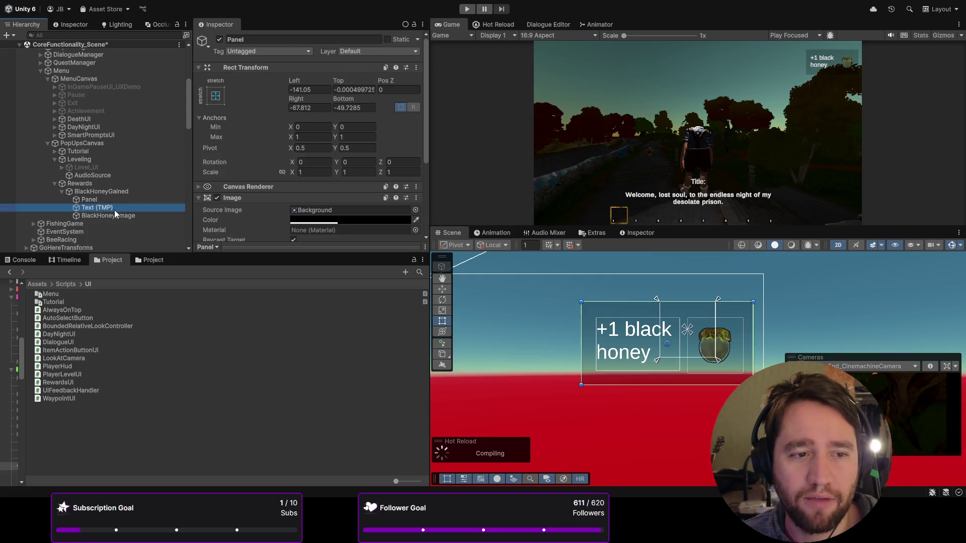
pyautogui.click(113, 216)
pyautogui.scroll(-5, 302, 151)
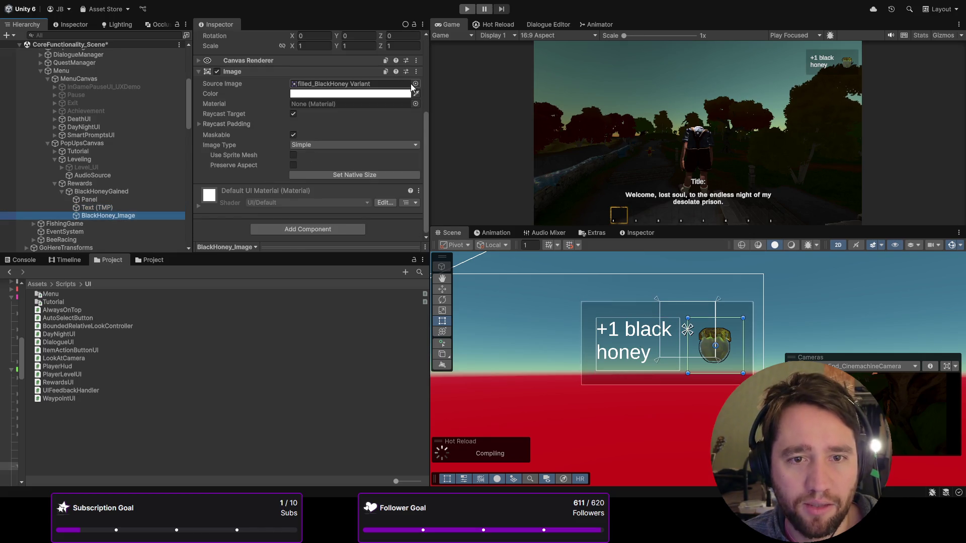
pyautogui.click(411, 85)
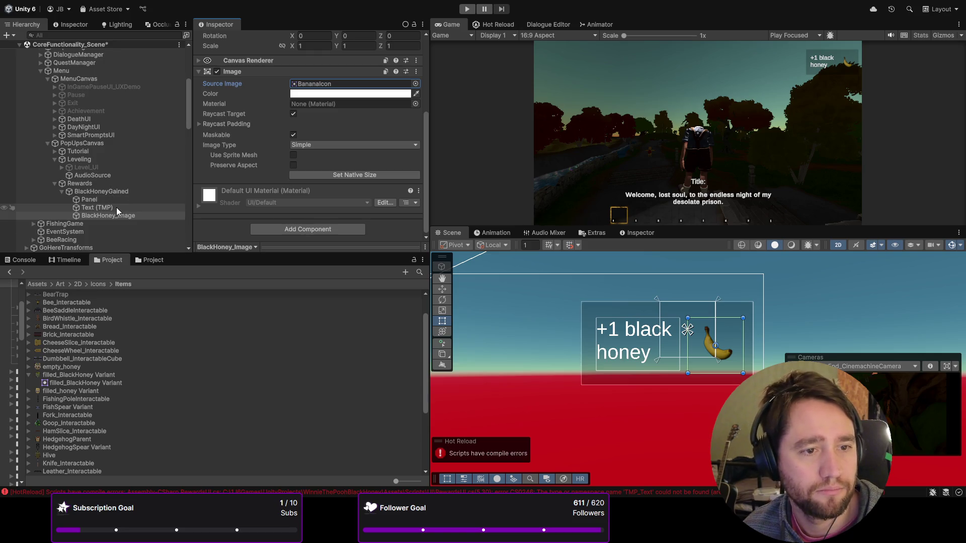
pyautogui.click(96, 192)
# - Rename BlackHoneyGained to 'RewardGained' and check the Console's RewardsUI.cs compile error
pyautogui.click(262, 39)
pyautogui.hotkey('shift', 'Home')
pyautogui.write('Reward')
pyautogui.press('Return')
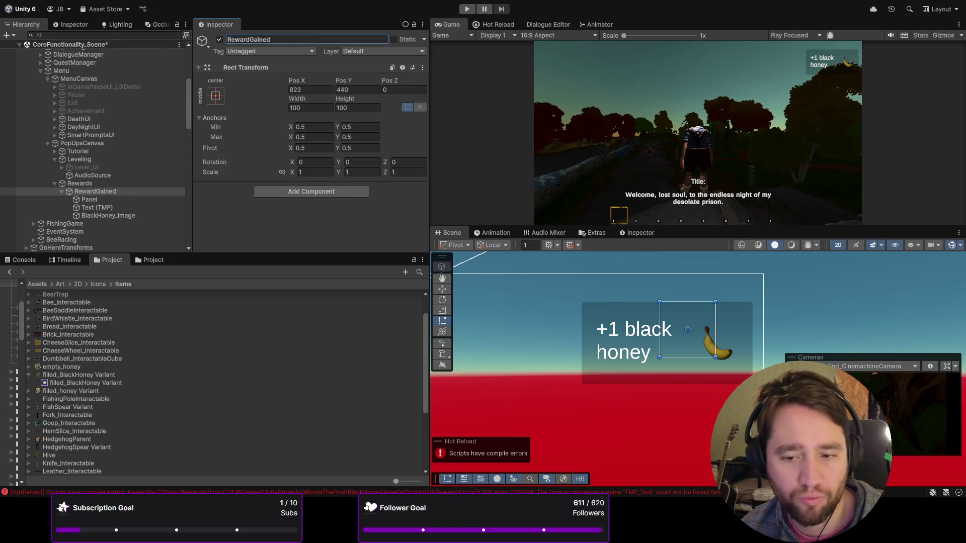
pyautogui.click(24, 260)
pyautogui.click(9, 271)
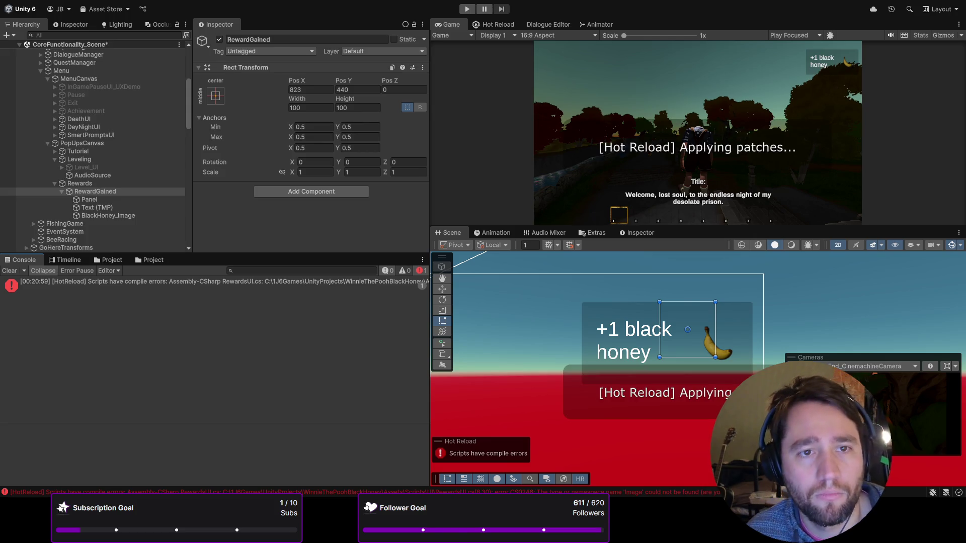
# - Clear the Console errors, check the Hot Reload panel, and re-enable RewardGained
pyautogui.click(10, 271)
pyautogui.click(503, 23)
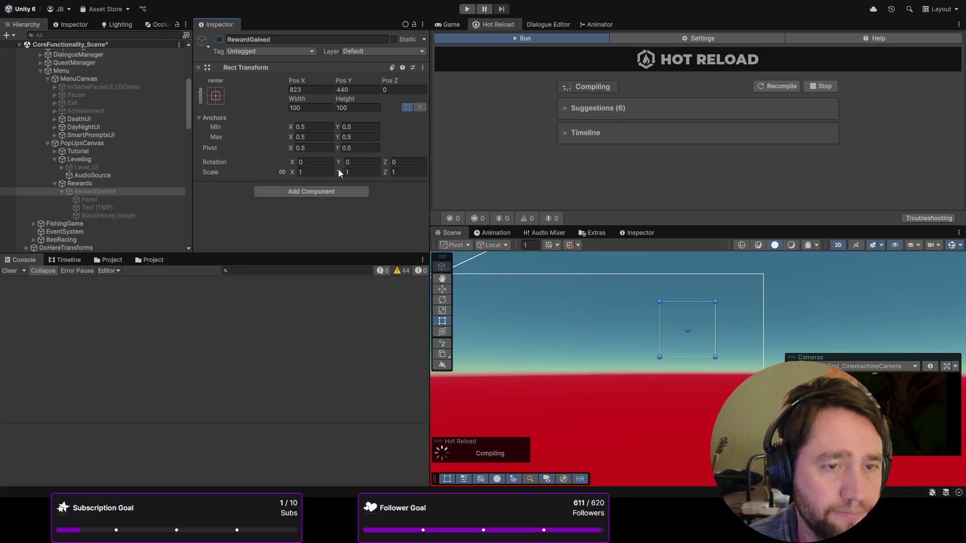
pyautogui.click(219, 40)
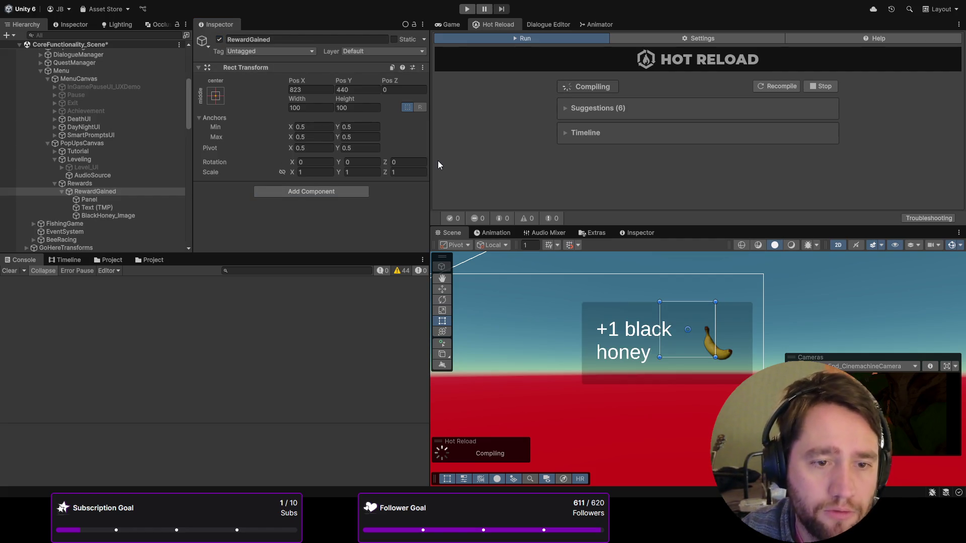
# - Give RewardGained a Canvas Group at alpha 1 that isn't interactable or raycast-blocking
pyautogui.scroll(-1, 334, 164)
pyautogui.moveTo(279, 191)
pyautogui.mouseDown()
pyautogui.moveTo(242, 192)
pyautogui.moveTo(295, 184)
pyautogui.mouseUp()
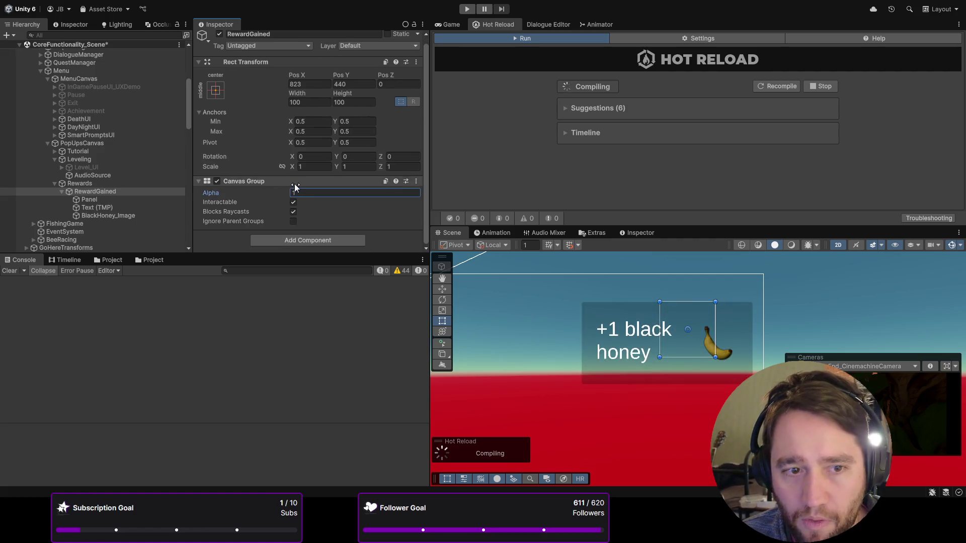
pyautogui.click(293, 212)
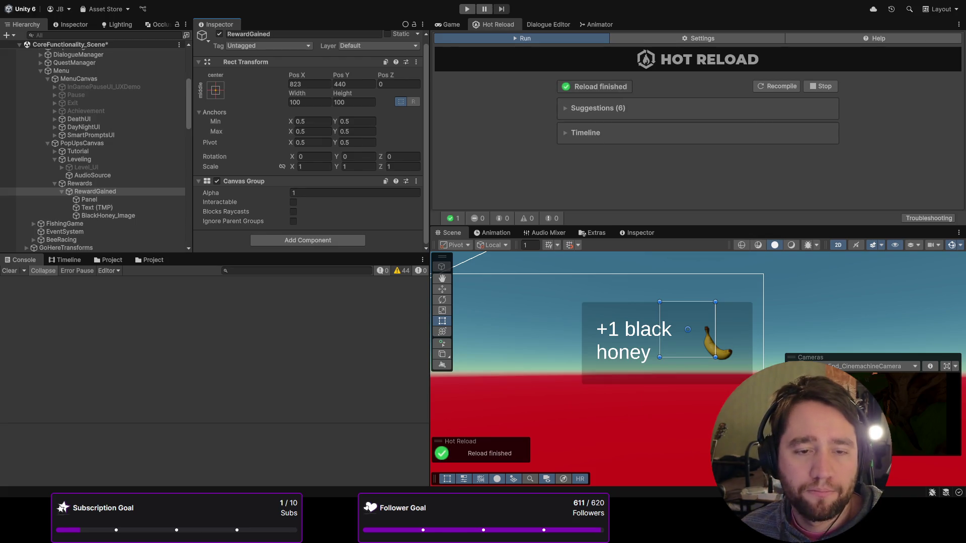
pyautogui.click(76, 183)
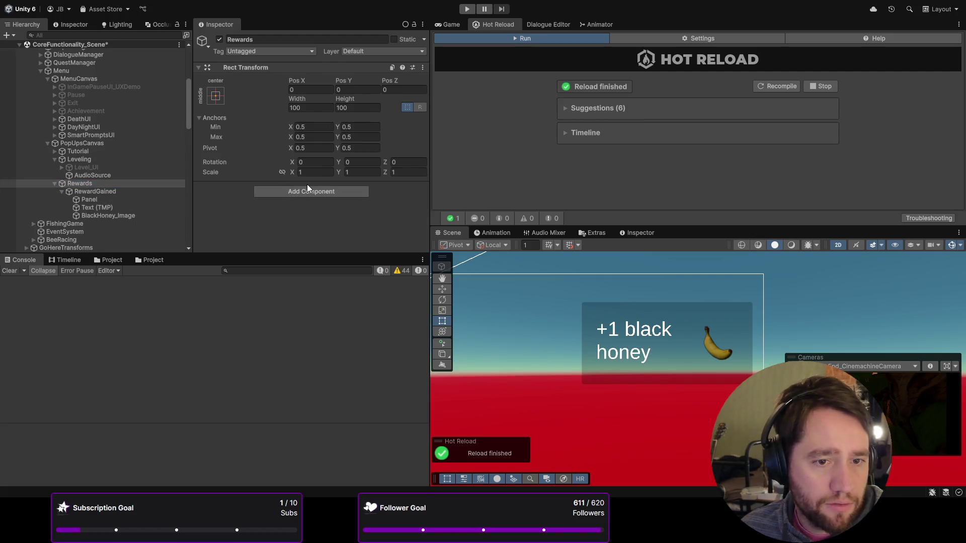
# - Assign the text, BlackHoney_Image, RewardGained object and its canvas group to Rewards UI fields
pyautogui.hotkey('ctrl', 'z')
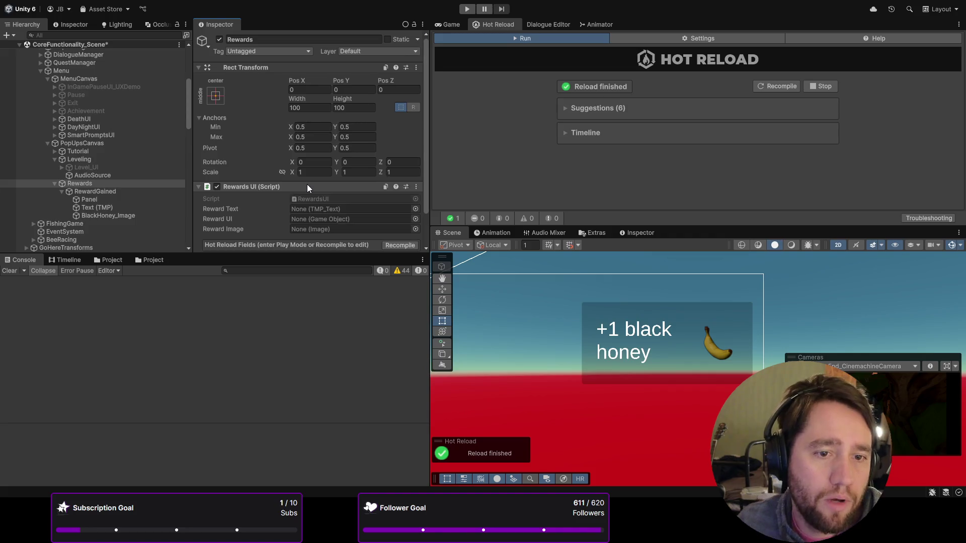
pyautogui.moveTo(108, 208); pyautogui.dragTo(325, 171)
pyautogui.moveTo(121, 217)
pyautogui.mouseDown()
pyautogui.moveTo(270, 183)
pyautogui.moveTo(301, 188)
pyautogui.mouseUp()
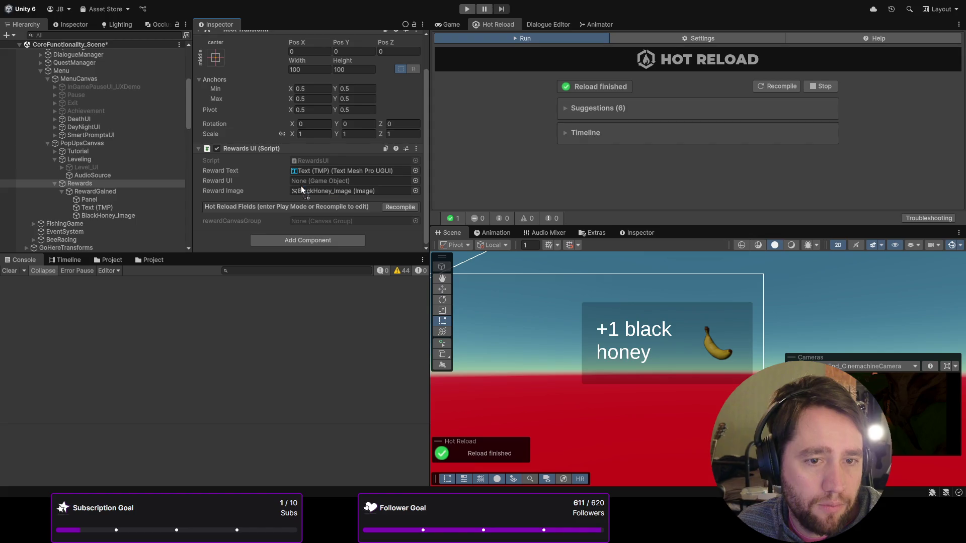
pyautogui.click(95, 191)
pyautogui.moveTo(95, 191)
pyautogui.mouseDown()
pyautogui.moveTo(332, 182)
pyautogui.moveTo(322, 180)
pyautogui.mouseUp()
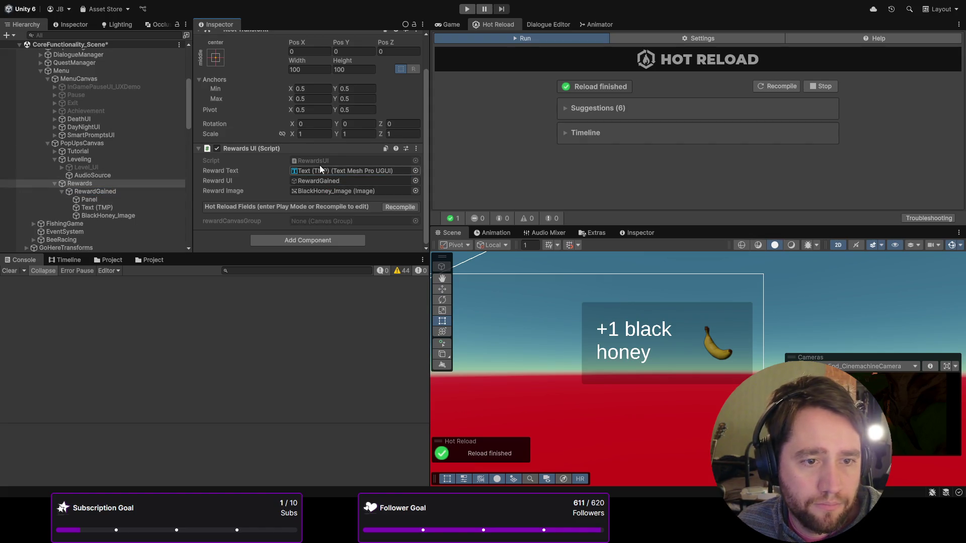
pyautogui.click(396, 205)
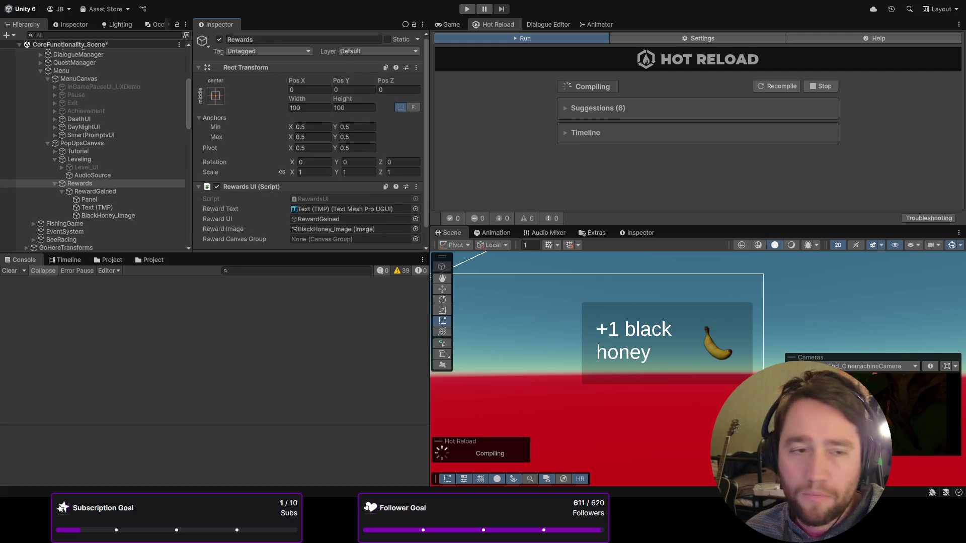
pyautogui.scroll(-1, 308, 151)
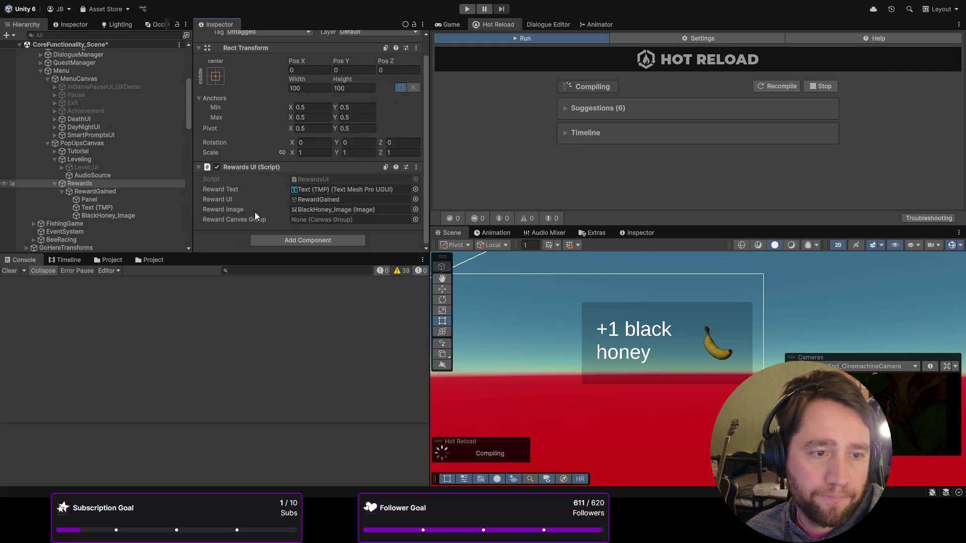
pyautogui.click(142, 191)
pyautogui.keyDown('ctrl'); pyautogui.click(142, 191); pyautogui.keyUp('ctrl')
pyautogui.moveTo(138, 192); pyautogui.dragTo(327, 220)
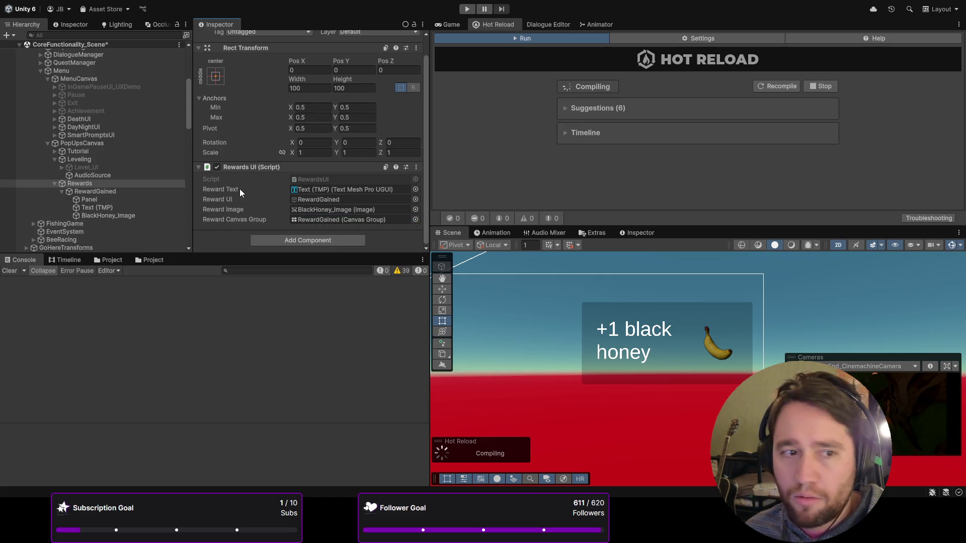
# - Rename BlackHoney_Image to 'Reward_Image'
pyautogui.click(119, 217)
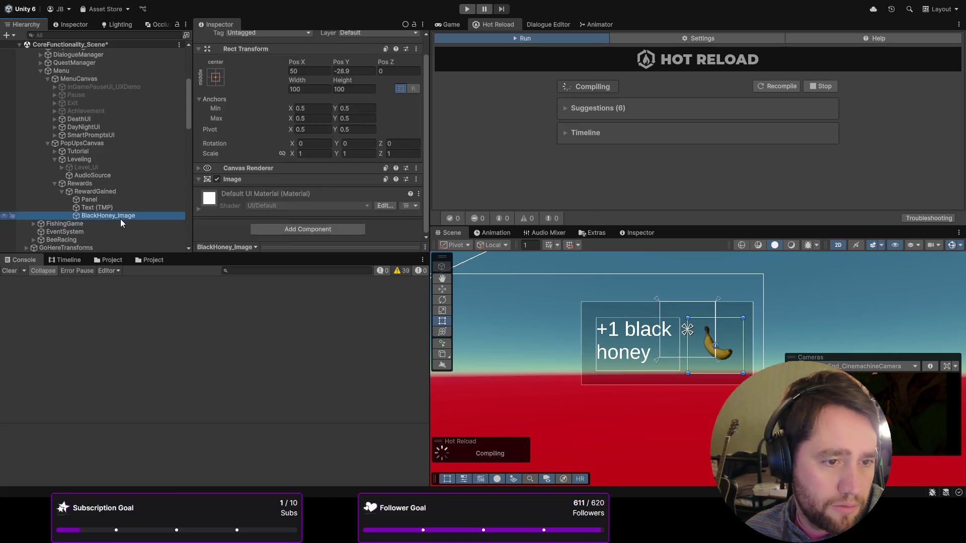
pyautogui.scroll(1, 251, 37)
pyautogui.click(257, 40)
pyautogui.doubleClick(263, 40)
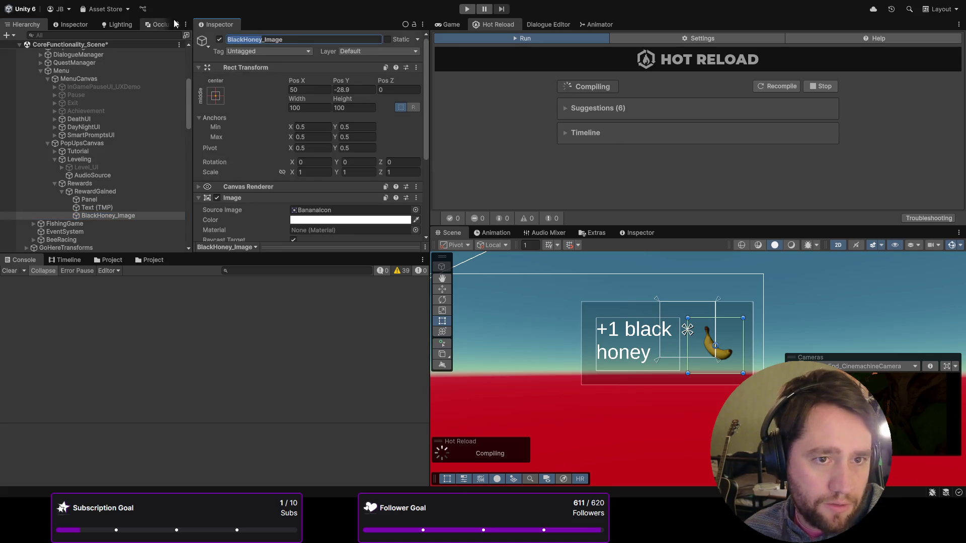
pyautogui.write('Reward')
pyautogui.press('Return')
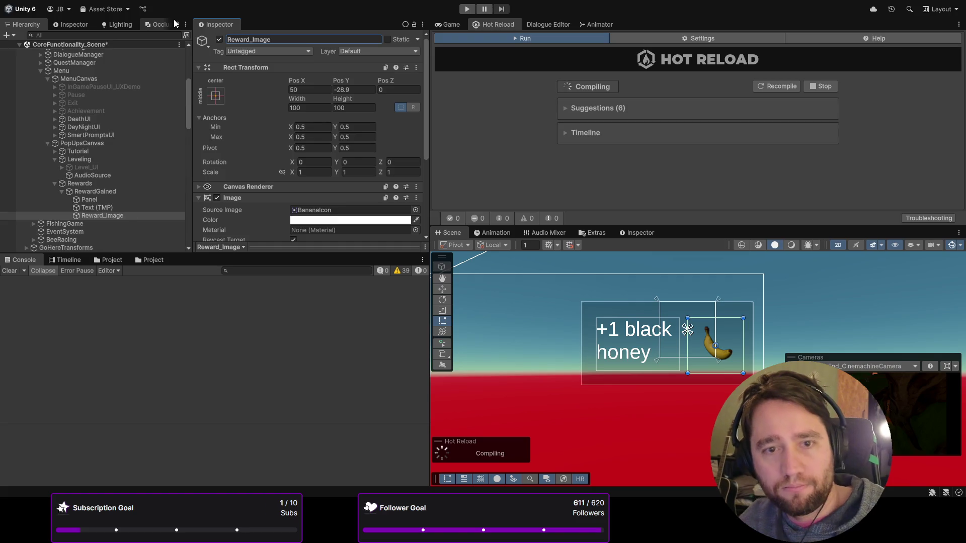
pyautogui.click(109, 44)
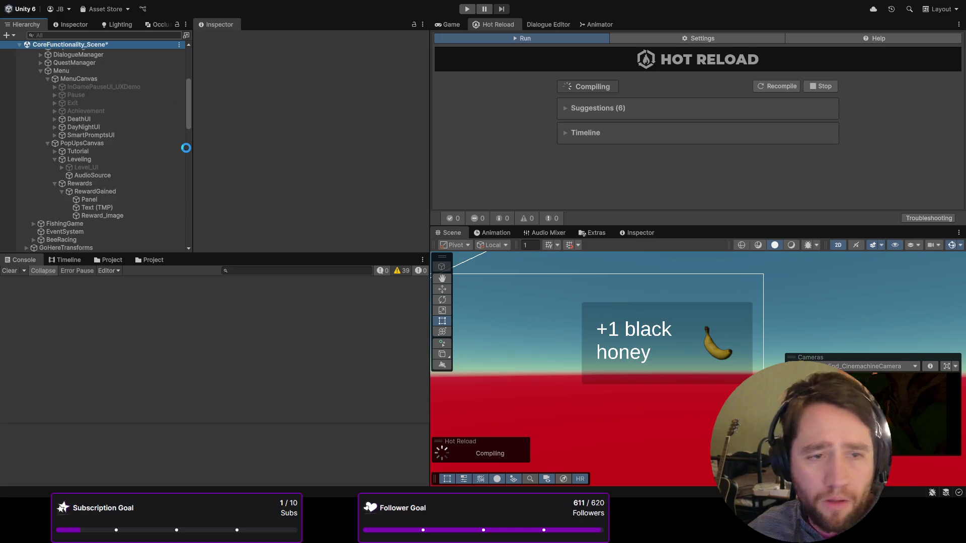
# - Save the scene and enable InGamePauseUI_UXDemo so the pause menu shows
pyautogui.hotkey('ctrl', 's')
pyautogui.scroll(-5, 86, 128)
pyautogui.scroll(8, 110, 151)
pyautogui.scroll(-5, 124, 140)
pyautogui.click(96, 117)
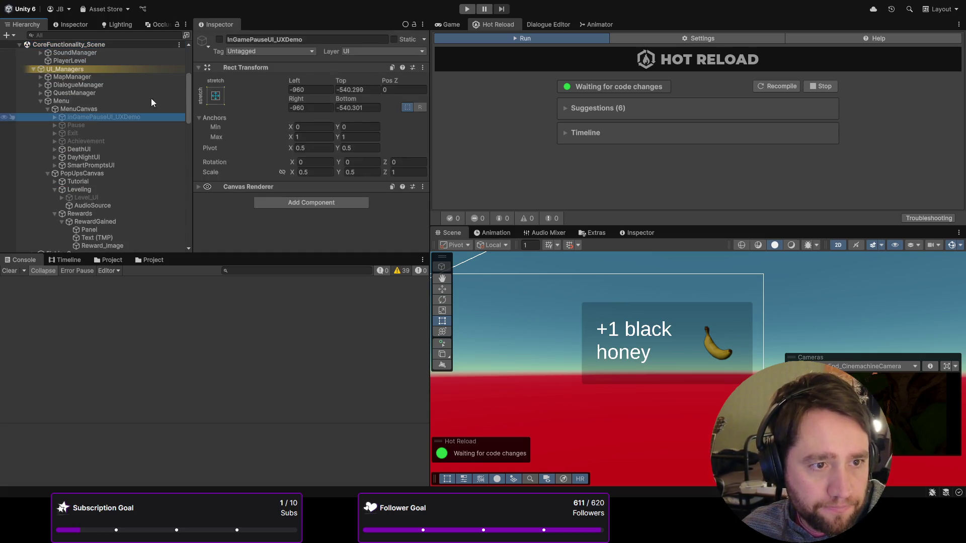
pyautogui.click(219, 39)
pyautogui.scroll(-5, 568, 370)
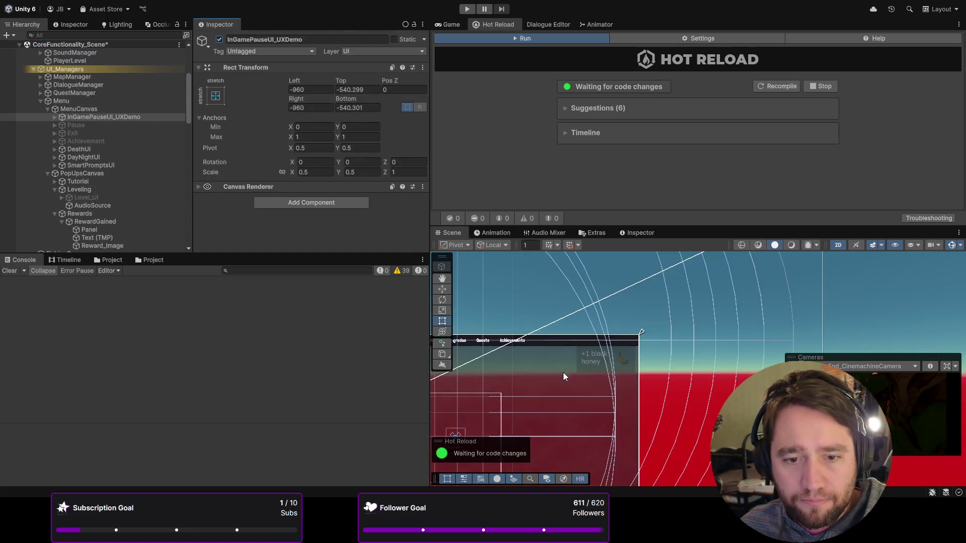
pyautogui.scroll(5, 528, 348)
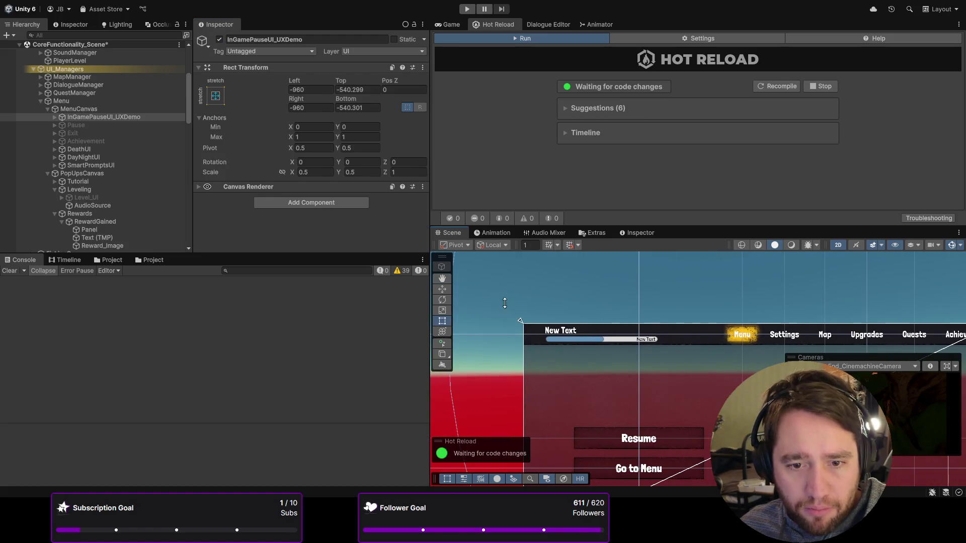
# - Expand MenuFullscreens > PlayerLevelUI_Manager to reach its PlayerLevel_UI child
pyautogui.click(55, 117)
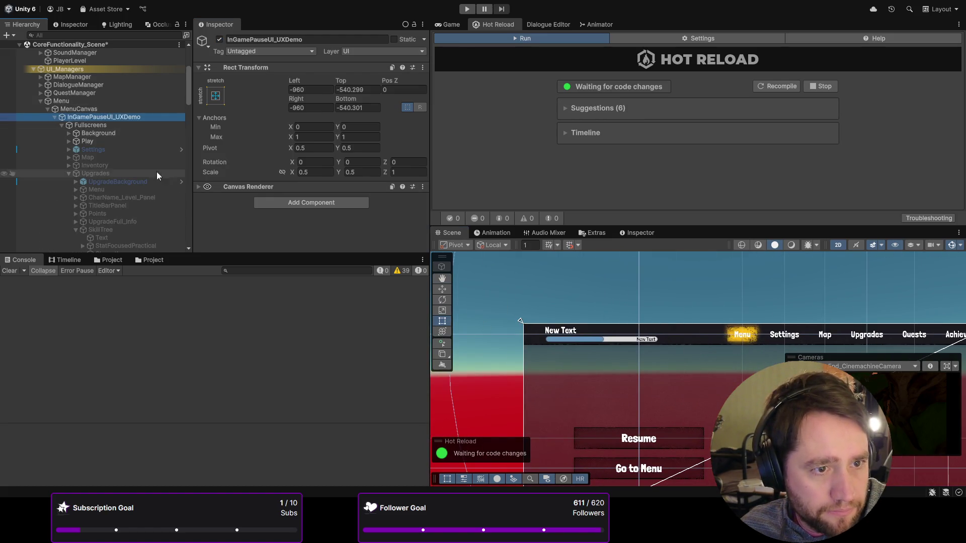
pyautogui.scroll(-3, 127, 160)
pyautogui.click(69, 144)
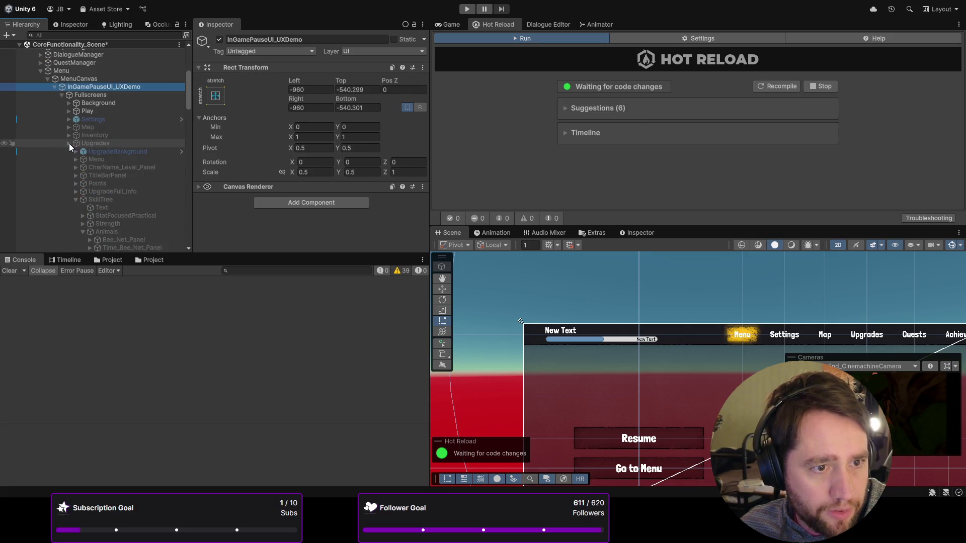
pyautogui.click(62, 175)
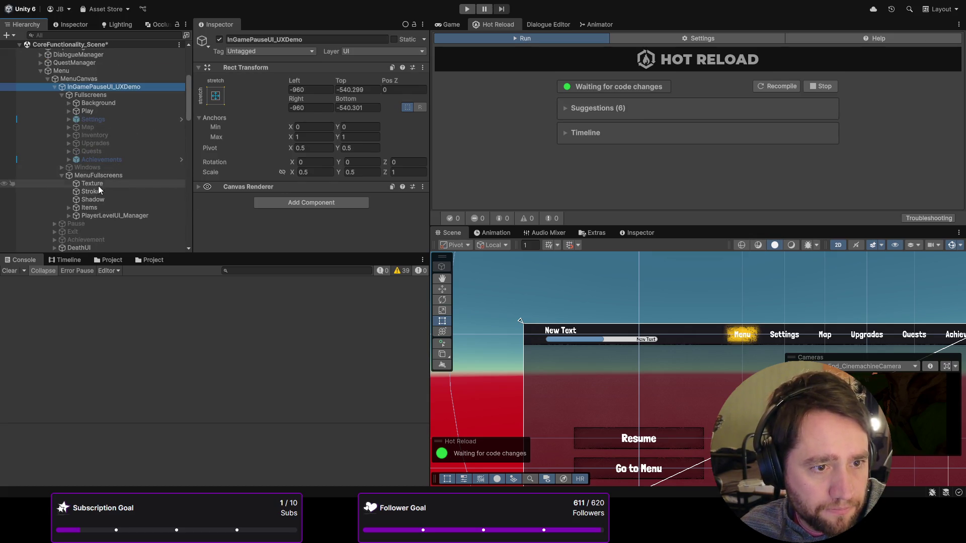
pyautogui.click(84, 216)
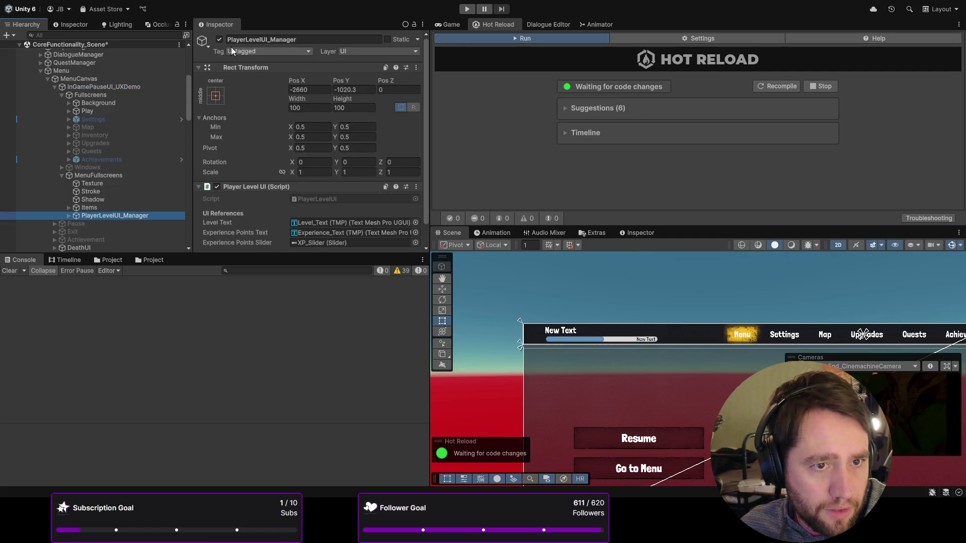
pyautogui.click(220, 39)
pyautogui.click(219, 39)
pyautogui.click(69, 215)
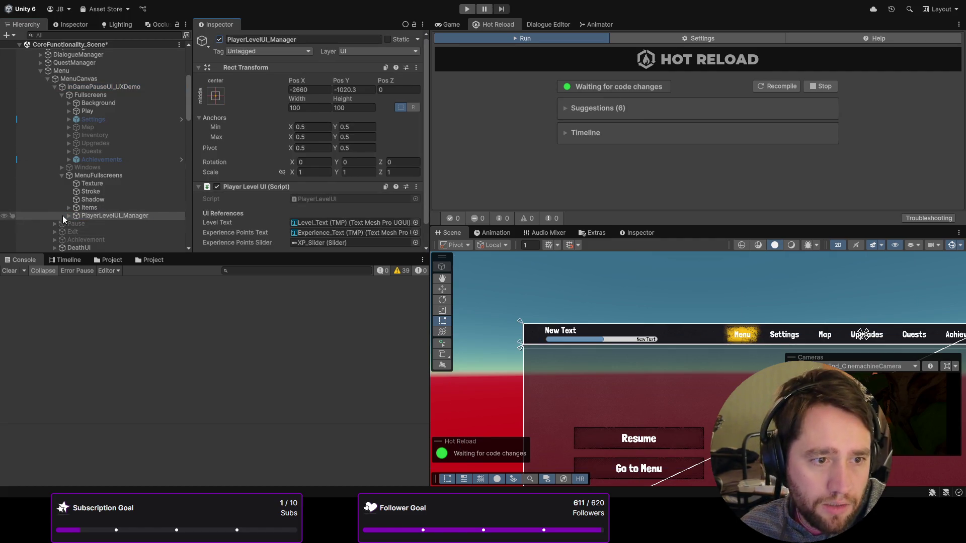
pyautogui.scroll(-5, 125, 121)
pyautogui.press('Down')
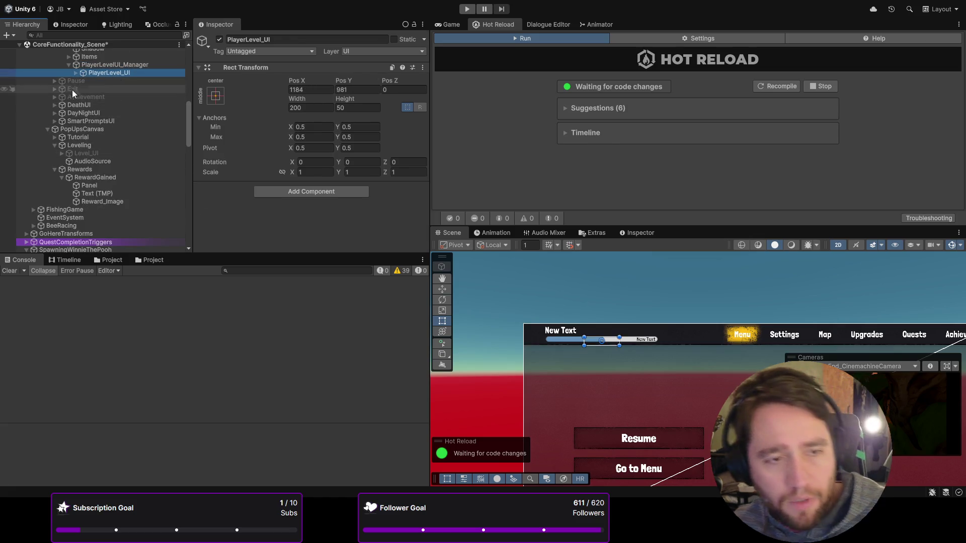
pyautogui.click(76, 72)
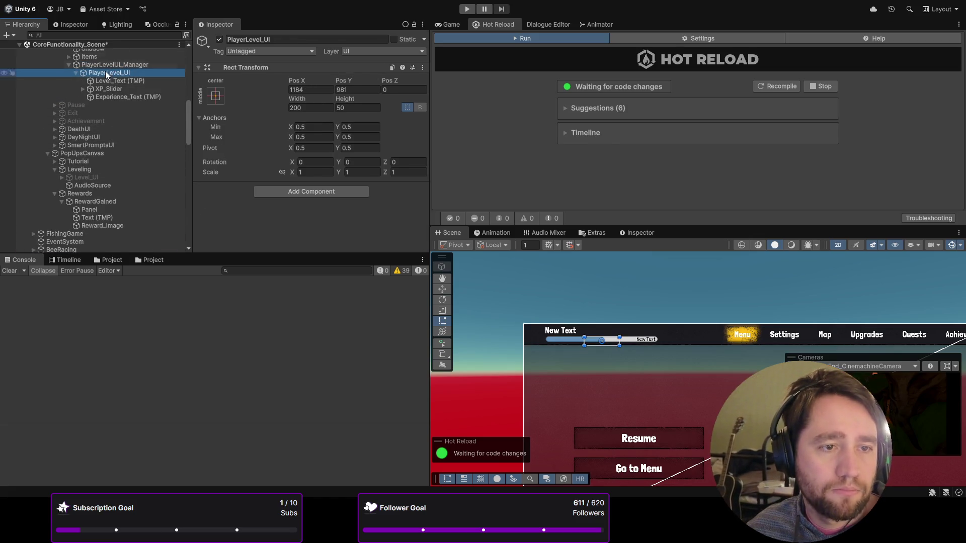
# - Move PlayerLevel_UI under PopUpsCanvas > Leveling, then deactivate InGamePauseUI_UXDemo
pyautogui.moveTo(120, 138)
pyautogui.mouseDown()
pyautogui.moveTo(132, 101)
pyautogui.moveTo(107, 141)
pyautogui.moveTo(89, 107)
pyautogui.moveTo(97, 116)
pyautogui.moveTo(89, 102)
pyautogui.moveTo(107, 83)
pyautogui.moveTo(56, 85)
pyautogui.moveTo(95, 170)
pyautogui.mouseUp()
pyautogui.moveTo(93, 113); pyautogui.dragTo(86, 110)
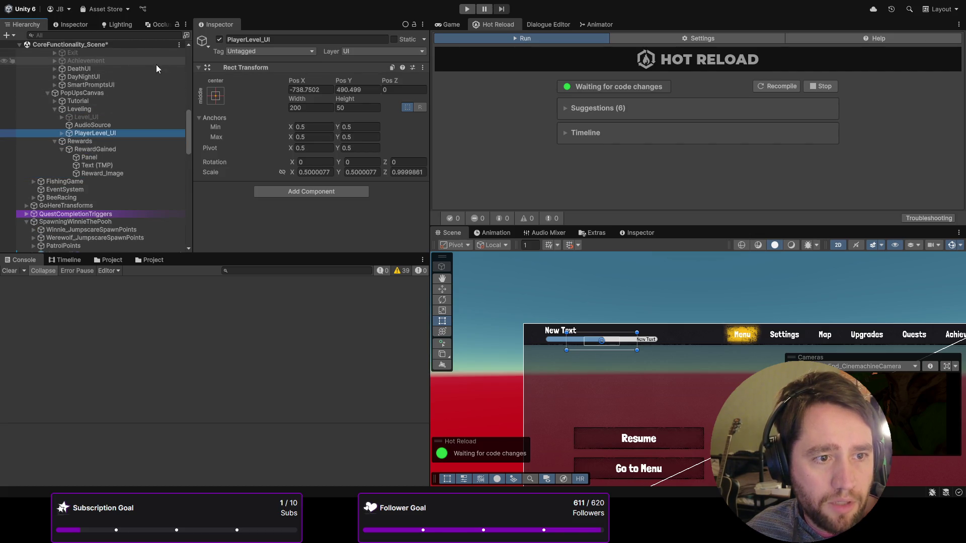
pyautogui.scroll(10, 90, 154)
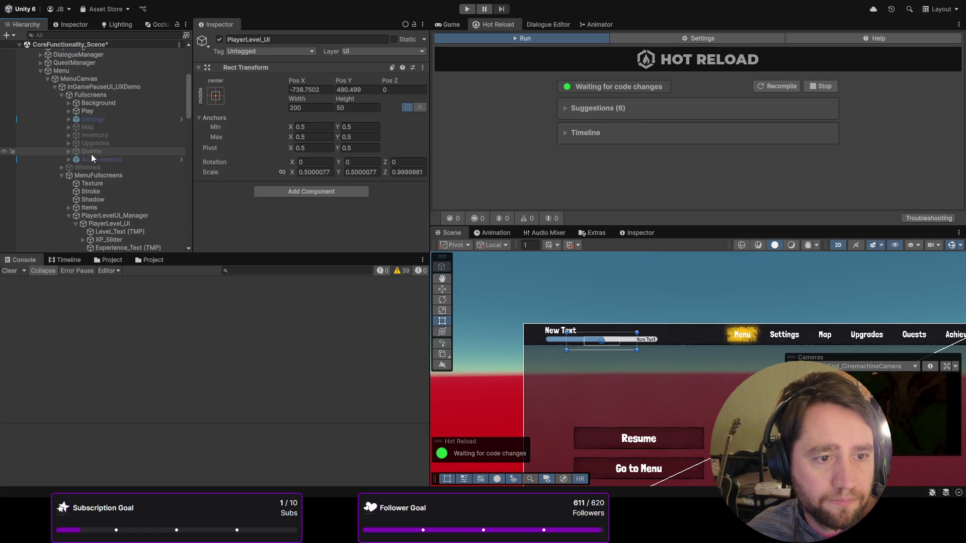
pyautogui.click(119, 86)
pyautogui.click(219, 39)
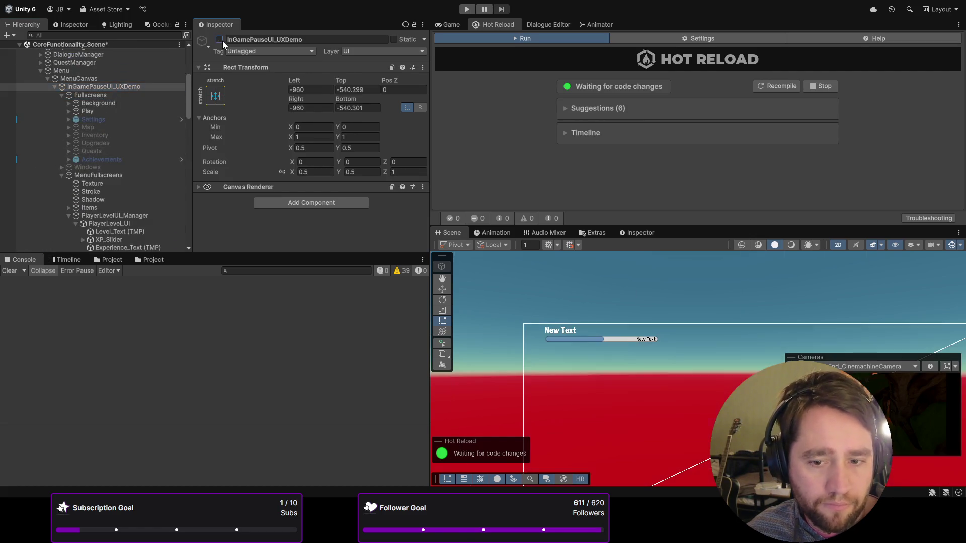
pyautogui.scroll(-3, 586, 346)
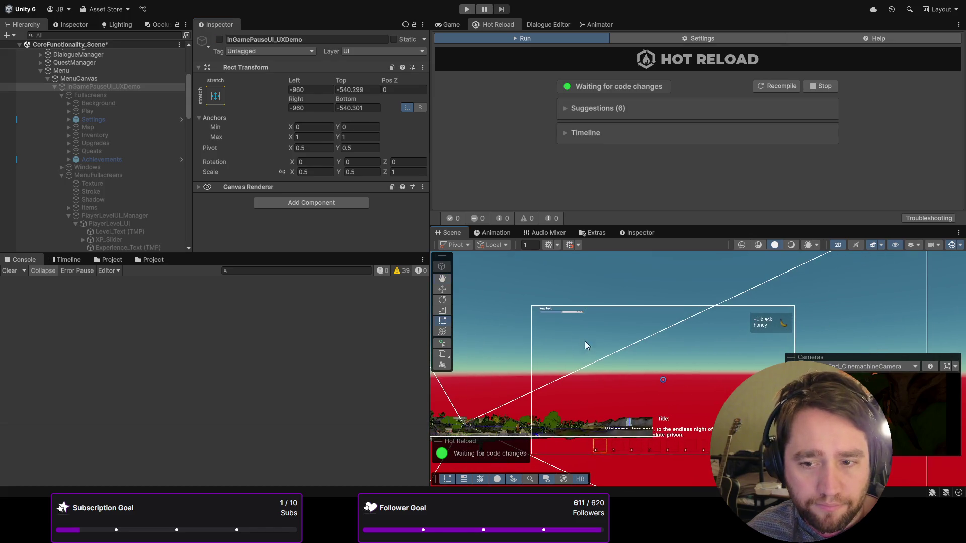
pyautogui.scroll(-10, 123, 162)
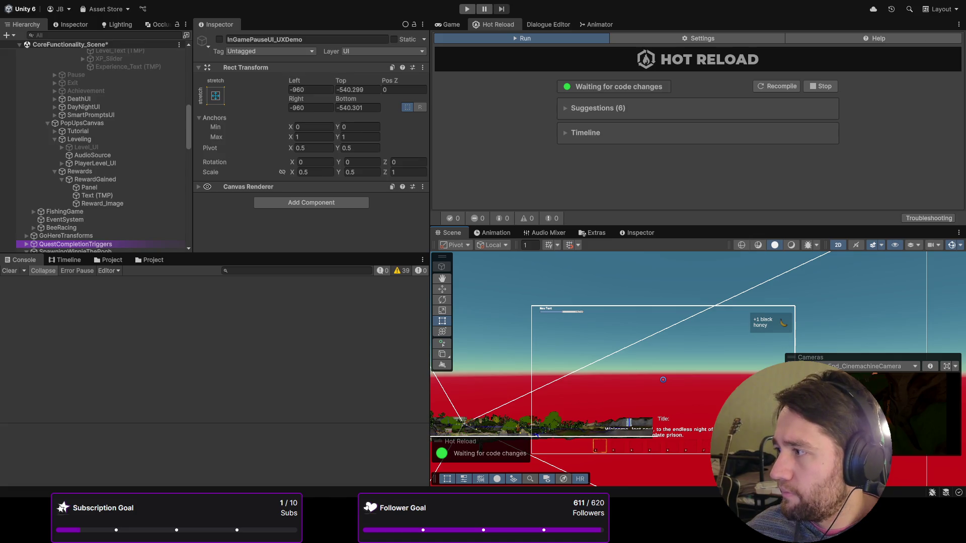
pyautogui.scroll(3, 11, 217)
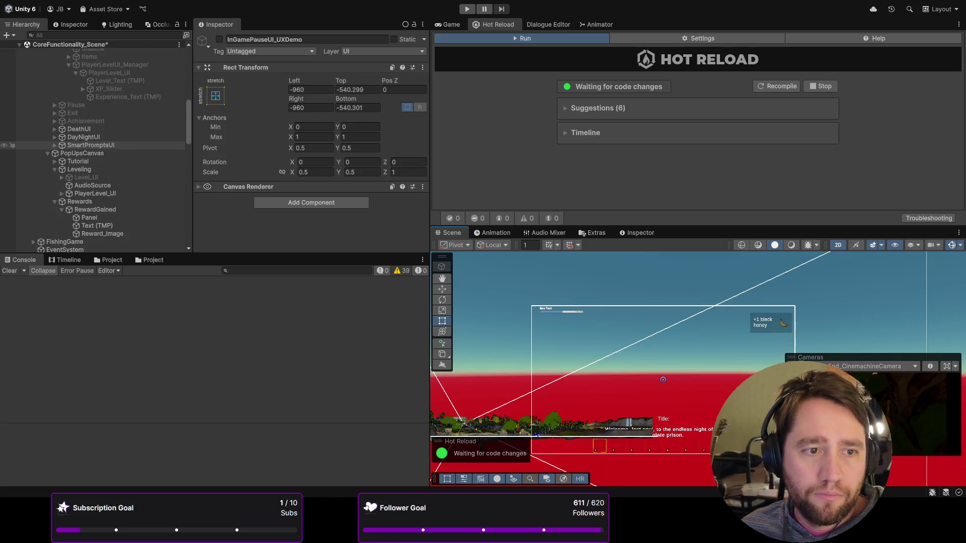
# - Place the new Panel inside PlayerLevel_UI behind the level text and bar
pyautogui.click(110, 218)
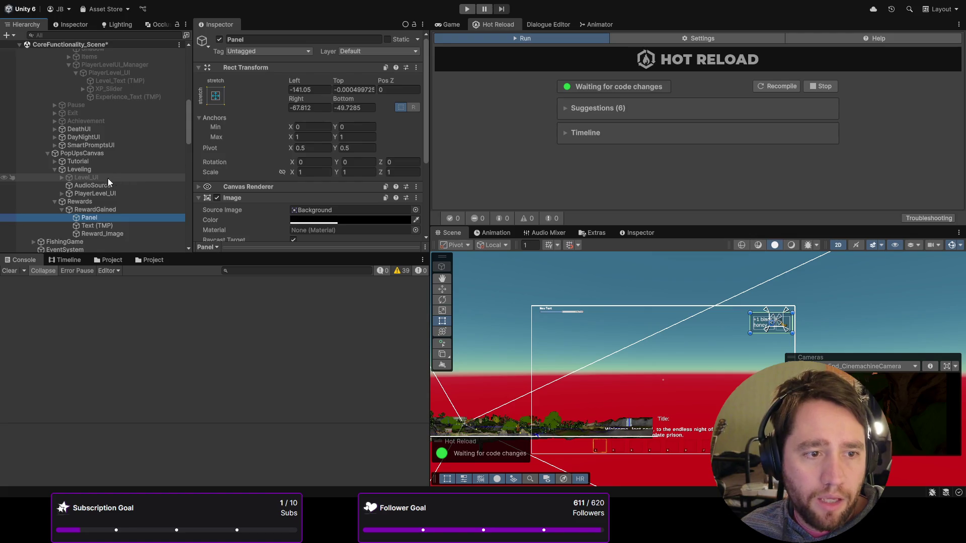
pyautogui.click(82, 169)
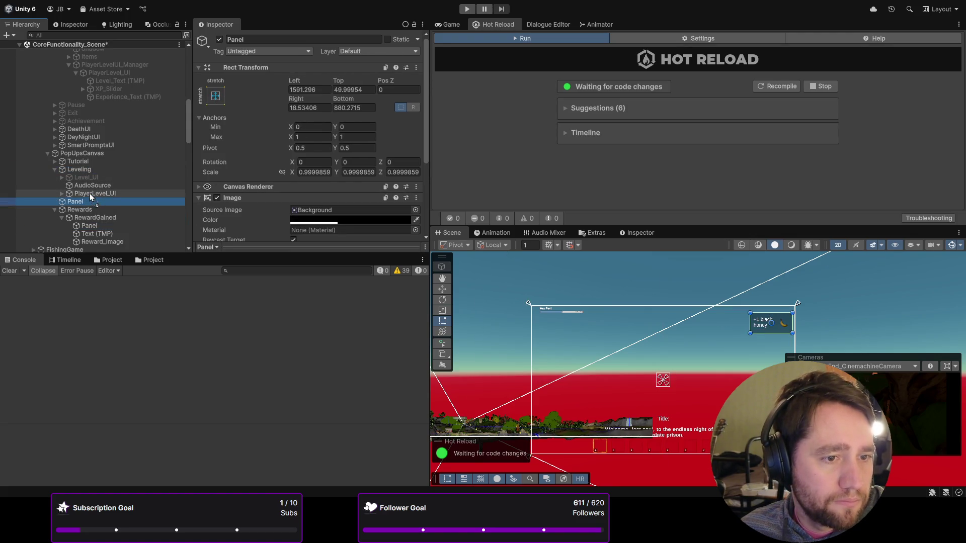
pyautogui.click(98, 224)
pyautogui.moveTo(98, 220); pyautogui.dragTo(102, 201)
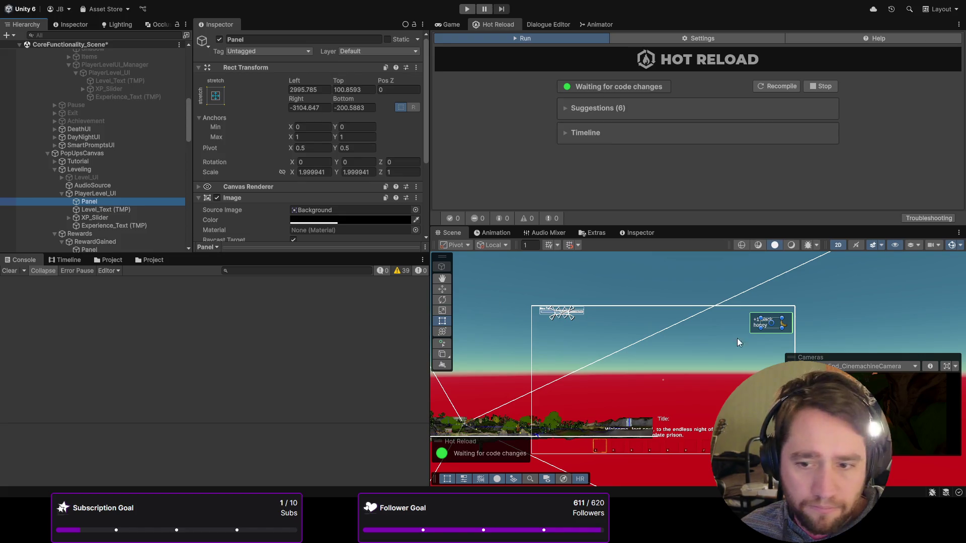
pyautogui.moveTo(779, 328)
pyautogui.mouseDown()
pyautogui.moveTo(551, 310)
pyautogui.moveTo(600, 322)
pyautogui.moveTo(580, 328)
pyautogui.moveTo(647, 328)
pyautogui.moveTo(603, 328)
pyautogui.mouseUp()
pyautogui.scroll(3, 558, 314)
pyautogui.scroll(4, 564, 318)
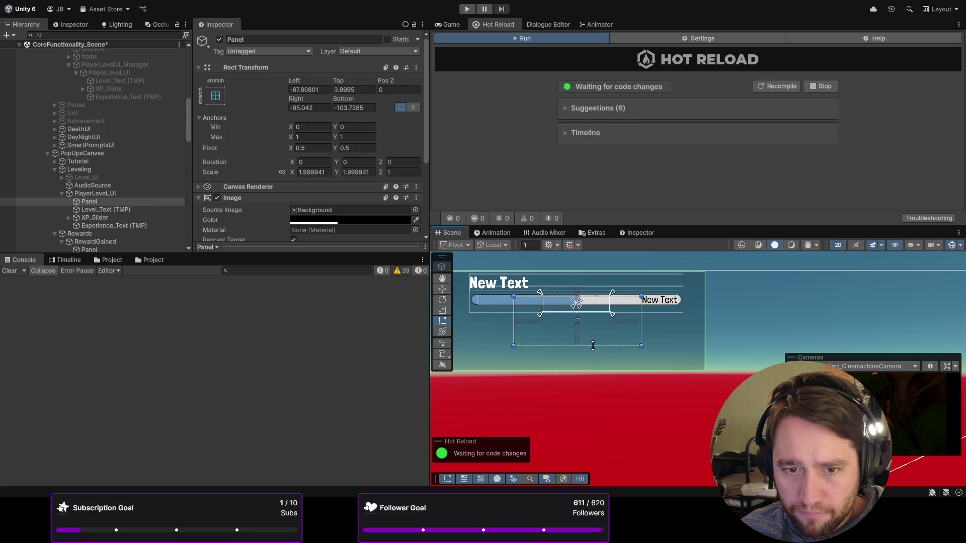
pyautogui.scroll(-2, 563, 348)
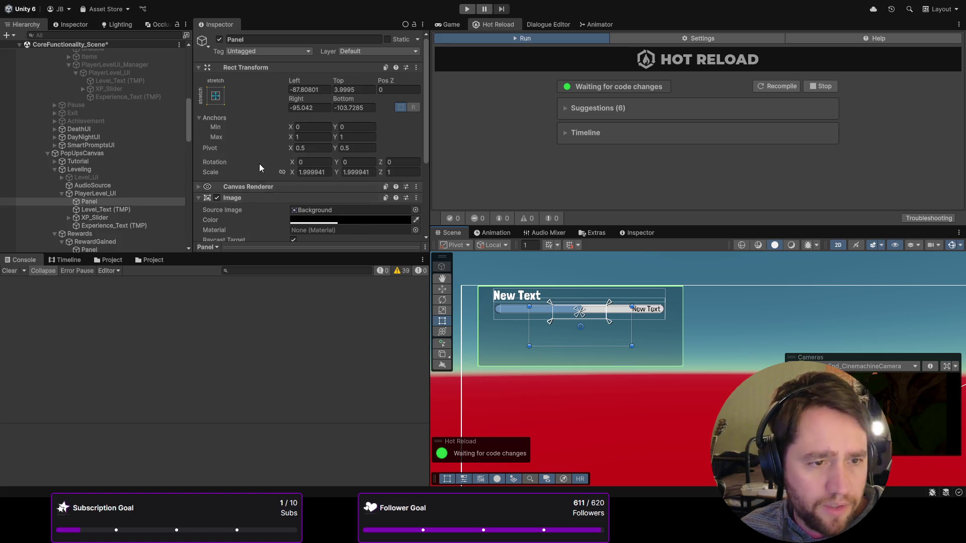
pyautogui.scroll(-4, 259, 164)
pyautogui.scroll(4, 258, 117)
# - Pull in the backing Panel's left edge and frame it in the Scene view
pyautogui.click(96, 195)
pyautogui.click(93, 201)
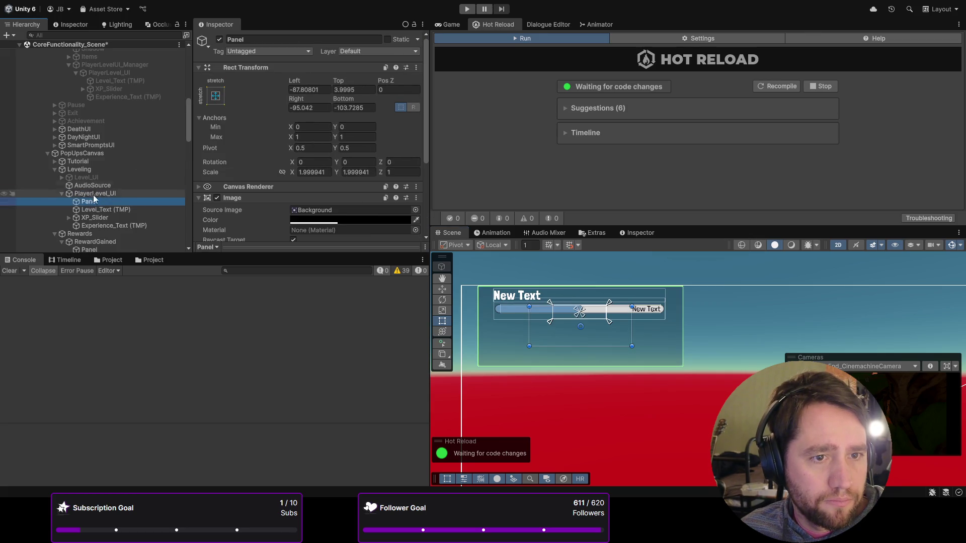
pyautogui.click(429, 161)
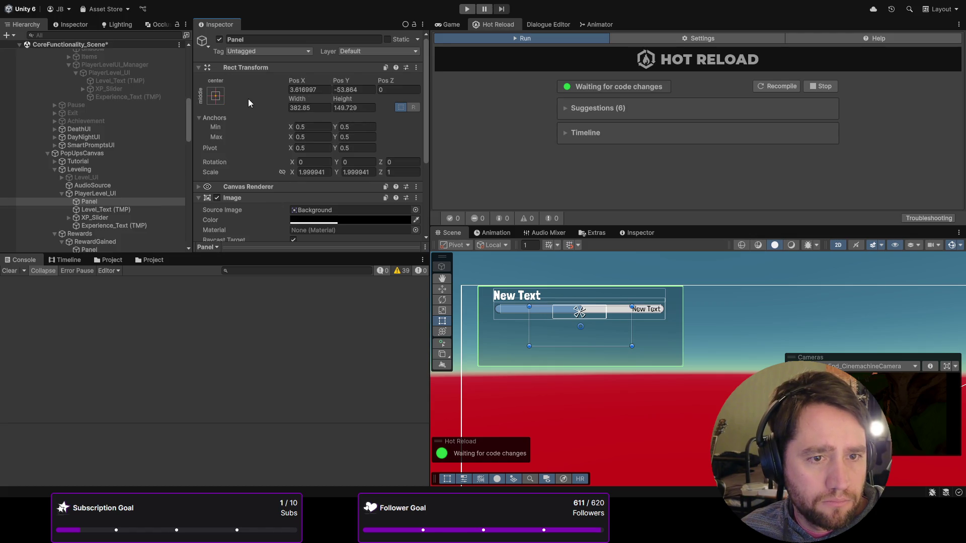
pyautogui.moveTo(528, 326); pyautogui.dragTo(565, 310)
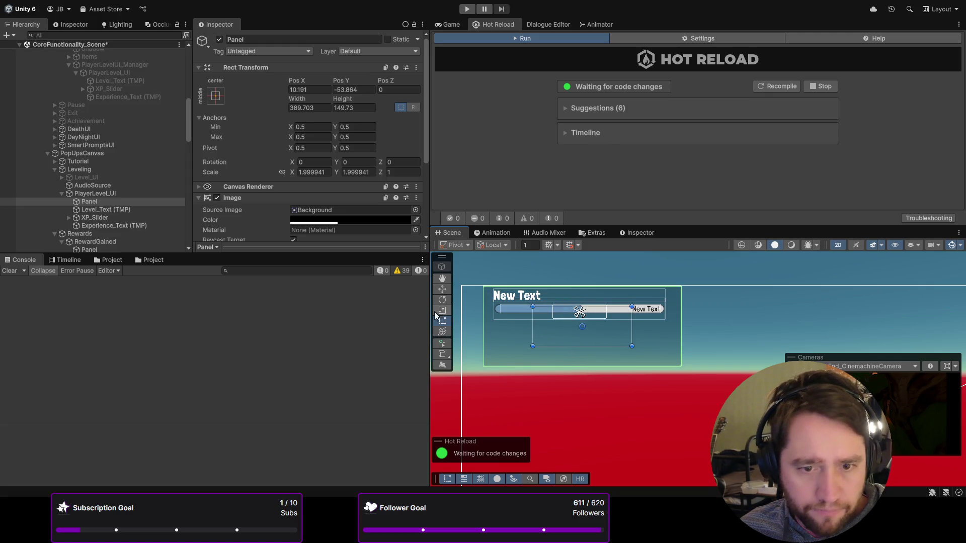
pyautogui.click(444, 290)
pyautogui.click(448, 322)
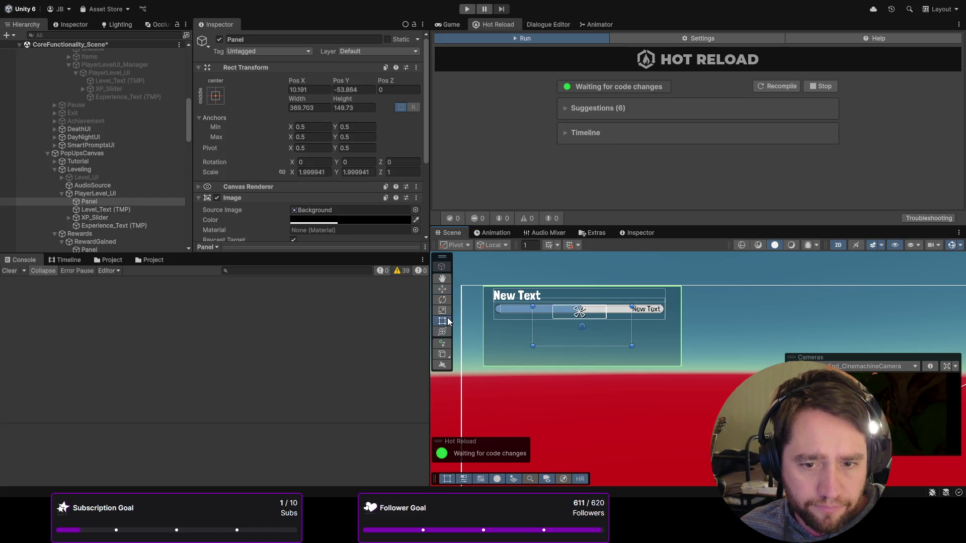
pyautogui.scroll(-5, 75, 193)
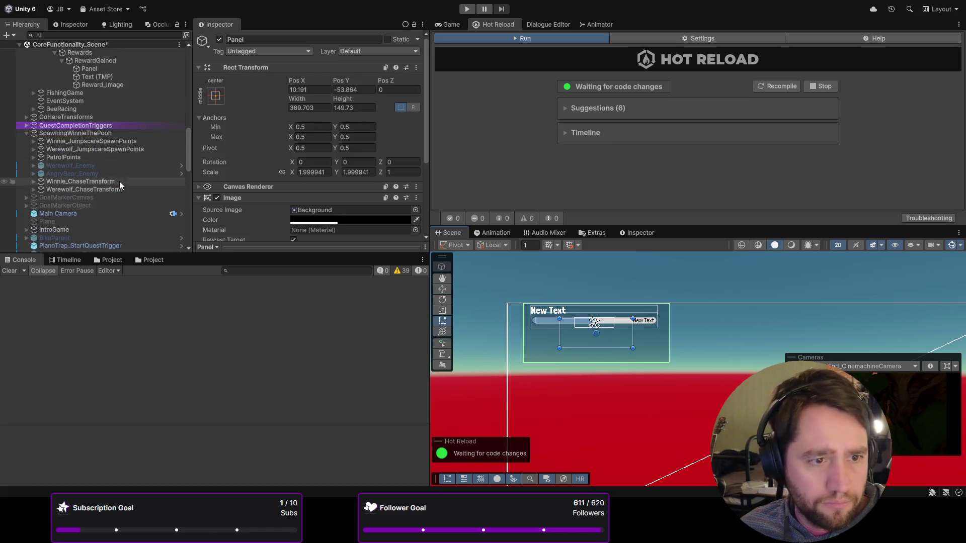
pyautogui.click(89, 129)
pyautogui.press('f')
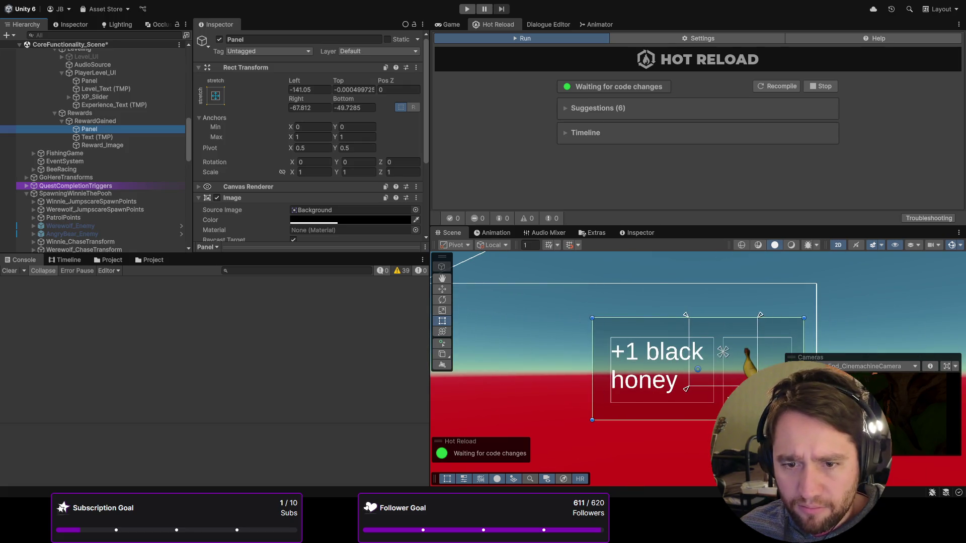
pyautogui.click(137, 83)
pyautogui.press('f')
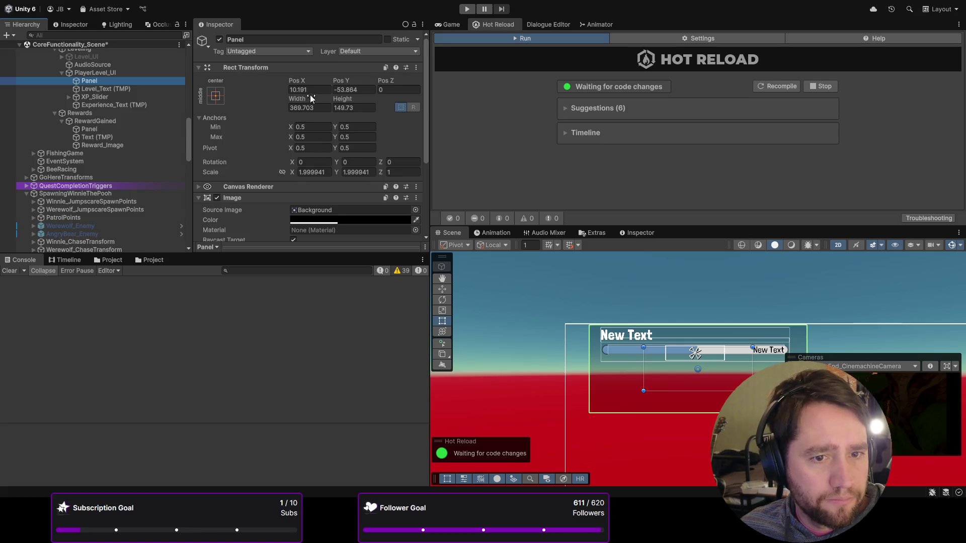
# - Set the Panel's Scale X and Y to 1 and stretch it to about 641.2 wide
pyautogui.click(321, 173)
pyautogui.write('1')
pyautogui.press('Tab')
pyautogui.write('1')
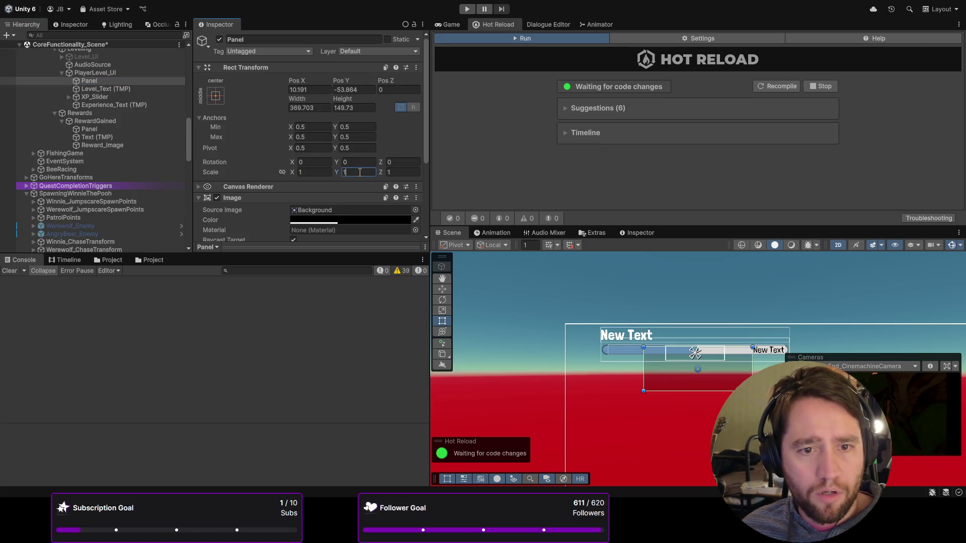
pyautogui.moveTo(643, 371)
pyautogui.mouseDown()
pyautogui.moveTo(594, 364)
pyautogui.moveTo(623, 327)
pyautogui.mouseUp()
pyautogui.moveTo(752, 368); pyautogui.dragTo(793, 347)
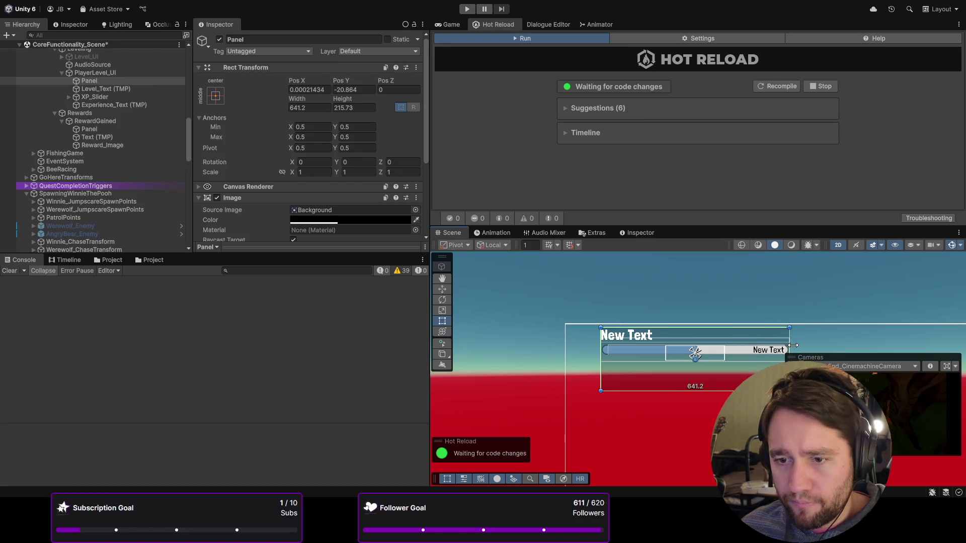
pyautogui.click(705, 390)
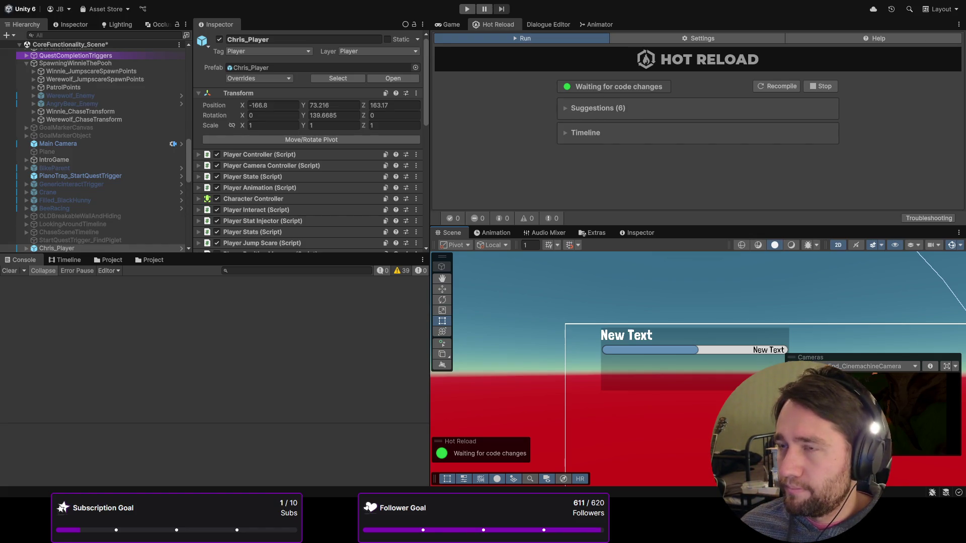
# - Browse the Hierarchy and inspect the MenuCanvas object
pyautogui.scroll(-5, 122, 160)
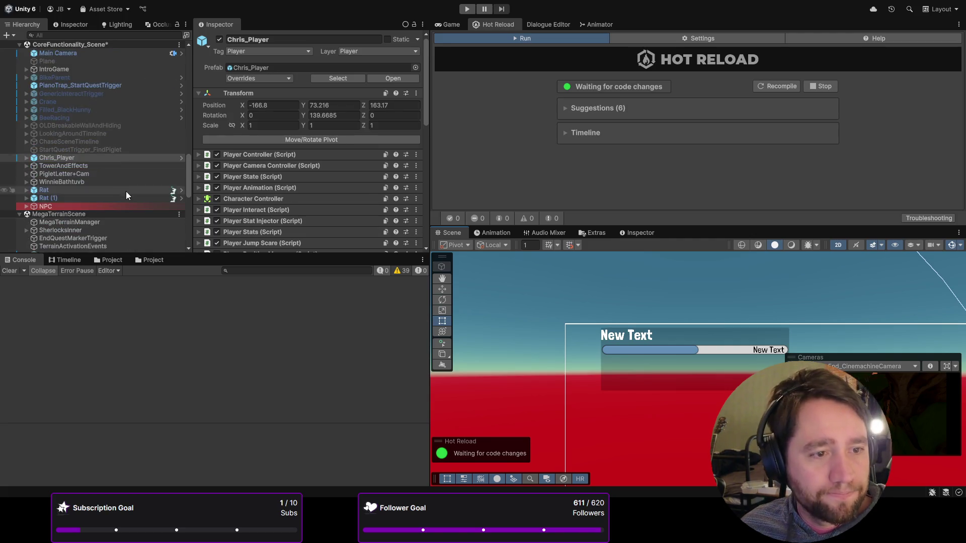
pyautogui.scroll(-5, 145, 176)
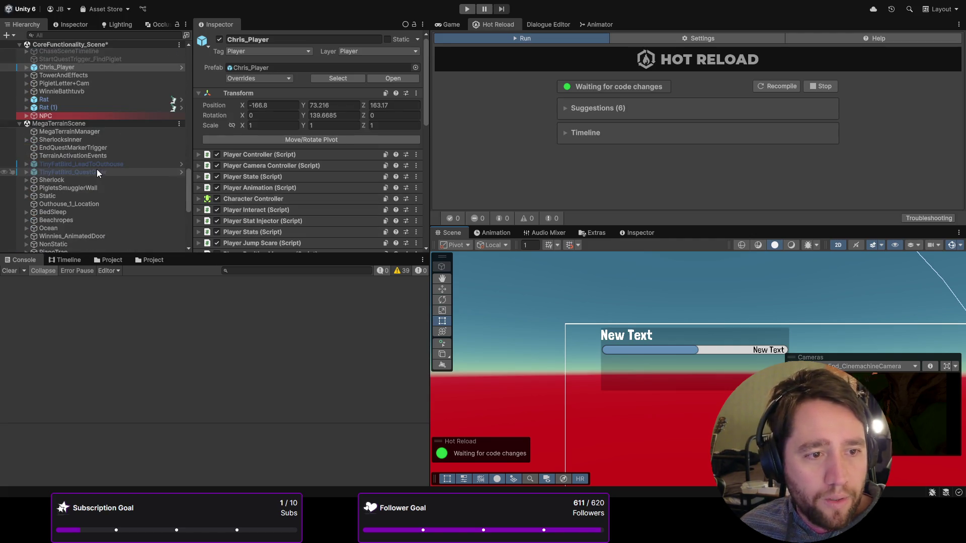
pyautogui.scroll(10, 97, 173)
pyautogui.scroll(-3, 97, 209)
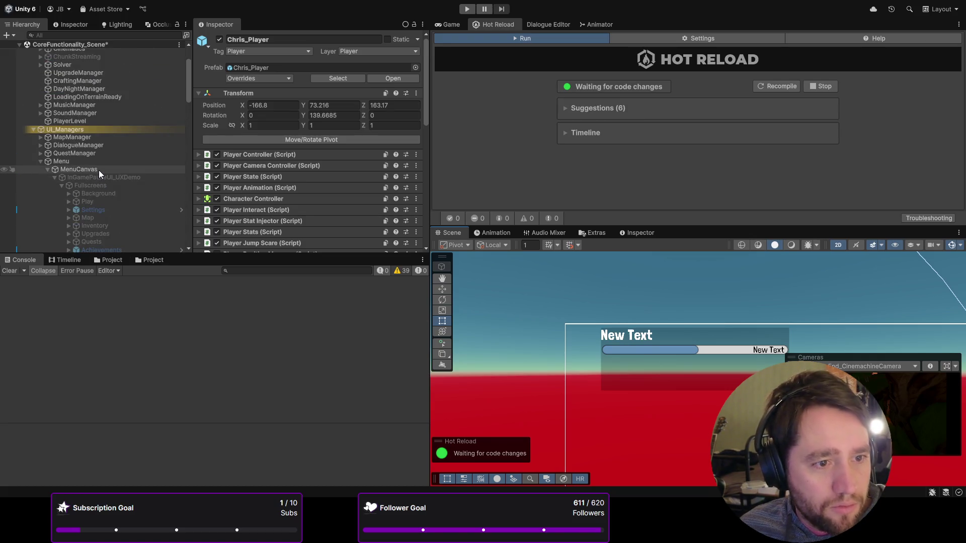
pyautogui.click(99, 171)
pyautogui.scroll(-9, 106, 174)
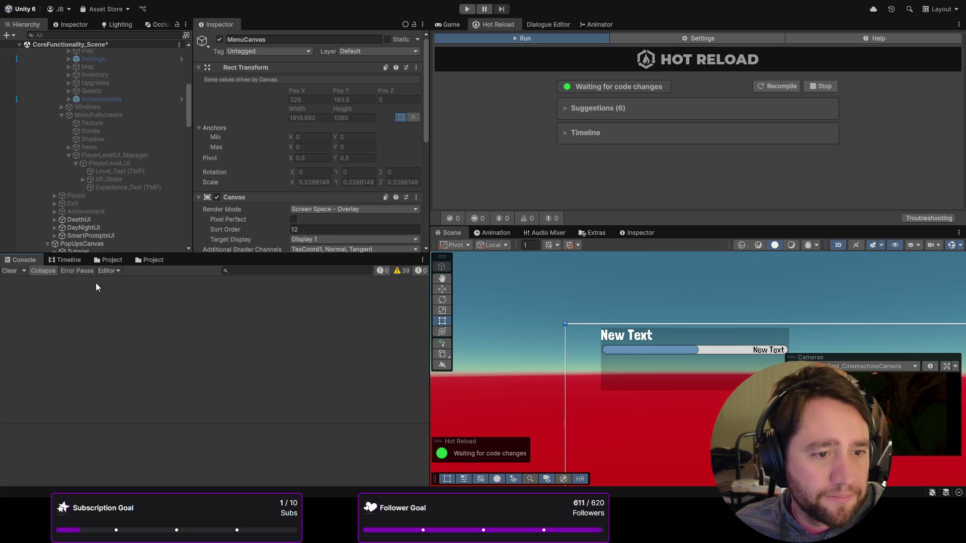
# - Clear the Console's 39 warnings and select the Rewards object to view its RewardsUI references
pyautogui.click(19, 272)
pyautogui.scroll(-3, 109, 232)
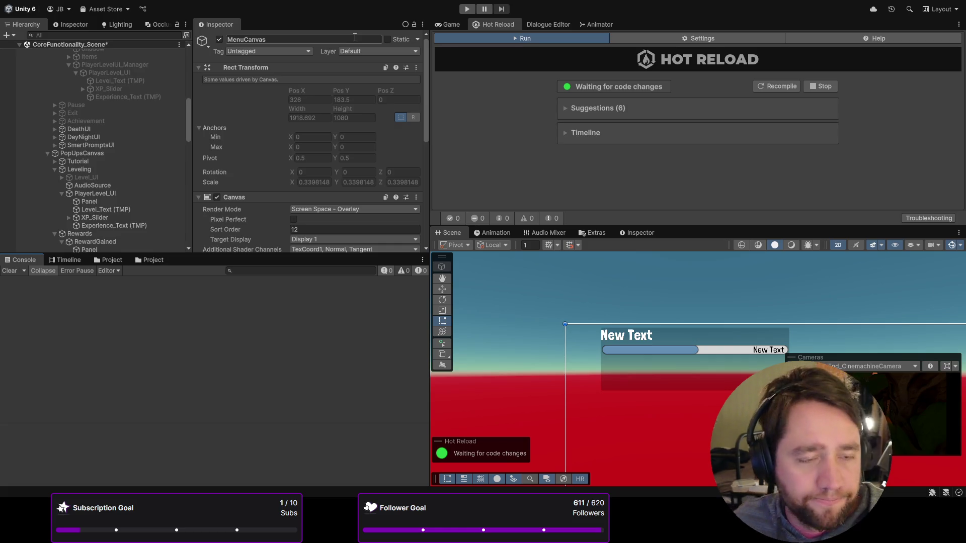
pyautogui.scroll(-3, 101, 153)
pyautogui.click(95, 143)
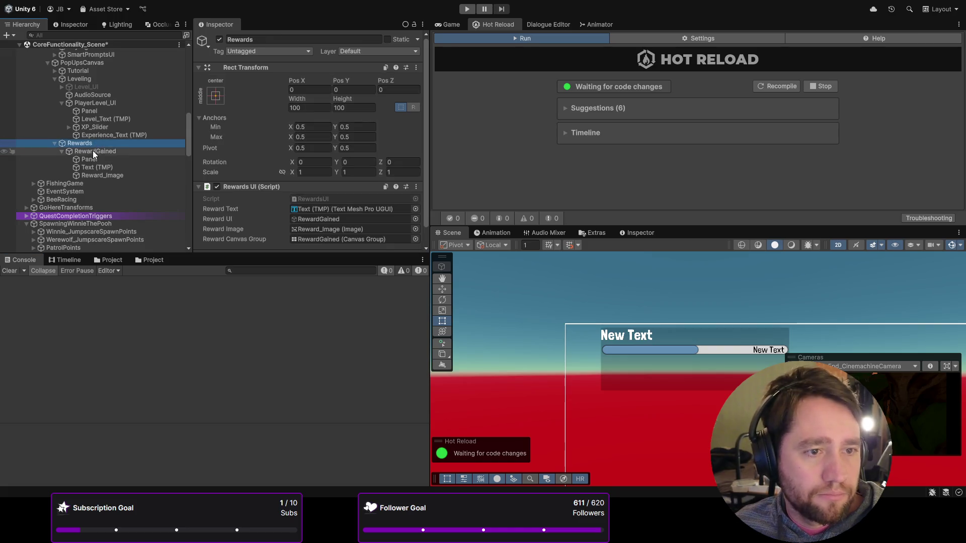
# - Inspect the RewardGained popup and the Rewards object's settings
pyautogui.click(92, 150)
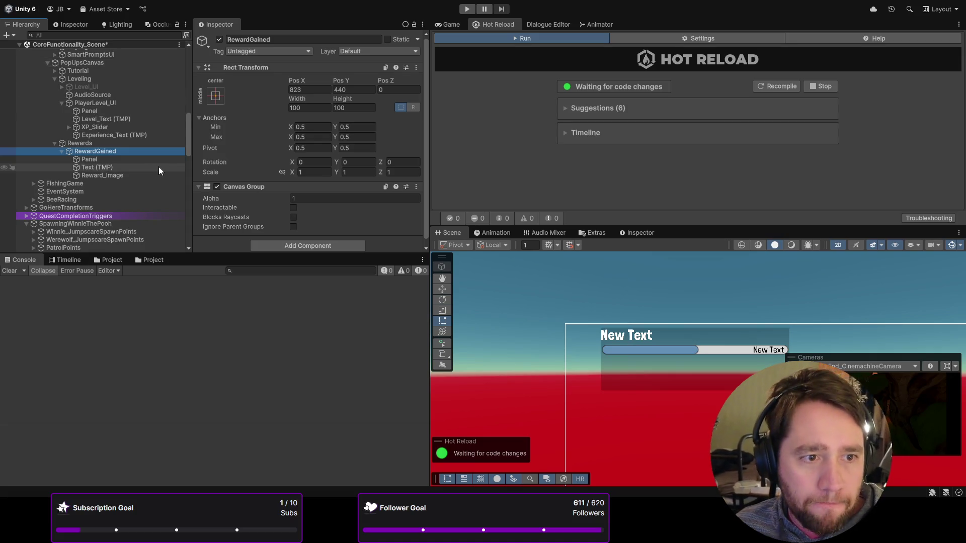
pyautogui.click(116, 142)
pyautogui.scroll(-1, 208, 116)
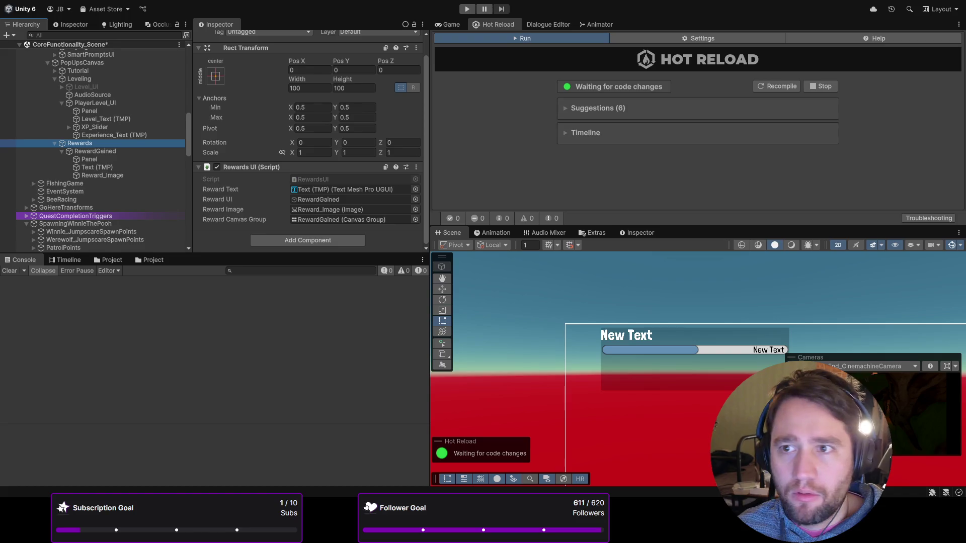
pyautogui.click(251, 316)
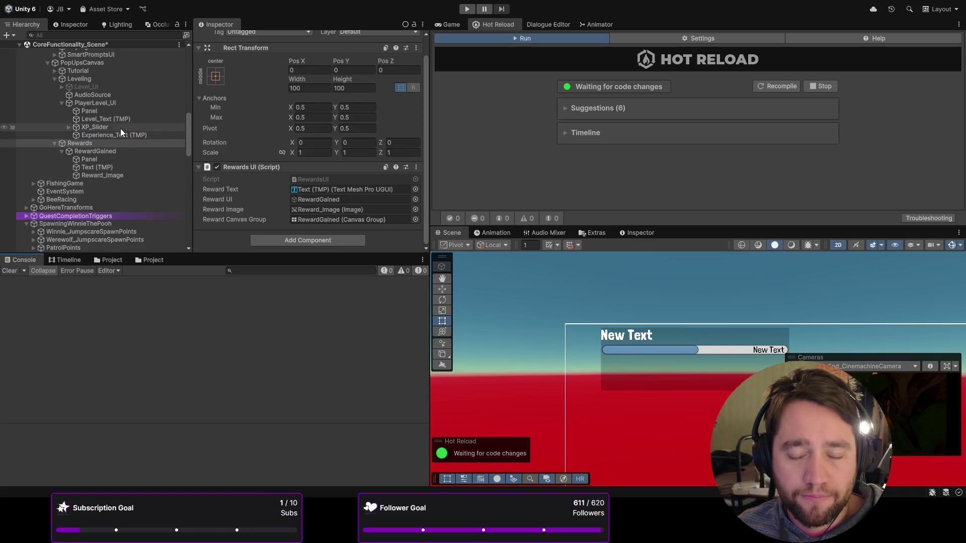
pyautogui.scroll(5, 706, 359)
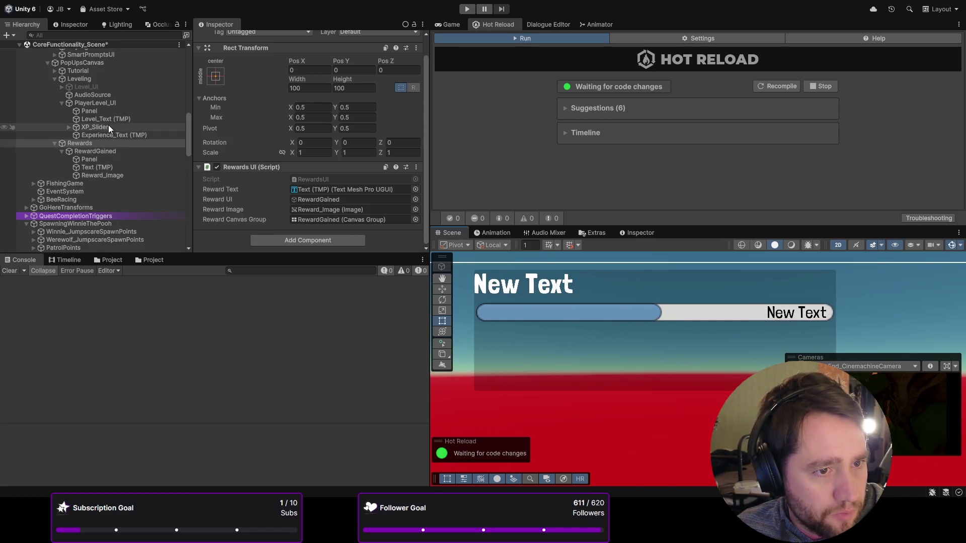
# - Resize PlayerLevel_UI's Panel to about 659 by 135 around the bar, then show the Game view
pyautogui.click(84, 112)
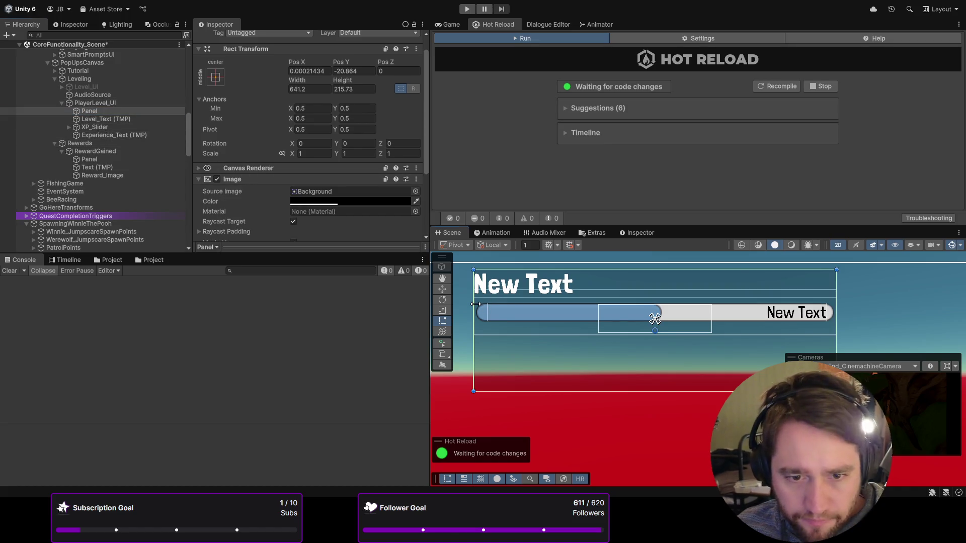
pyautogui.moveTo(475, 304); pyautogui.dragTo(471, 305)
pyautogui.moveTo(533, 266); pyautogui.dragTo(533, 261)
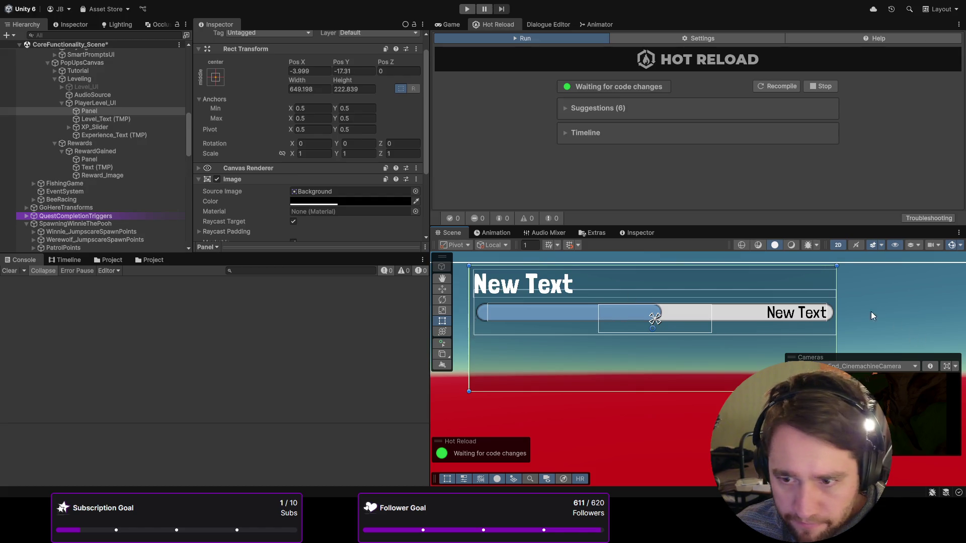
pyautogui.moveTo(837, 302); pyautogui.dragTo(842, 302)
pyautogui.moveTo(615, 395); pyautogui.dragTo(624, 343)
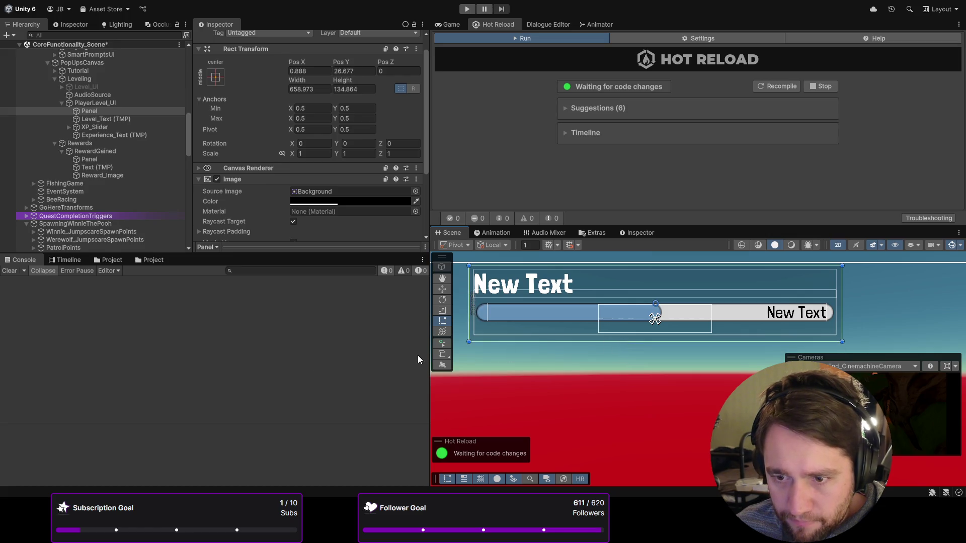
pyautogui.scroll(-5, 534, 336)
pyautogui.click(450, 24)
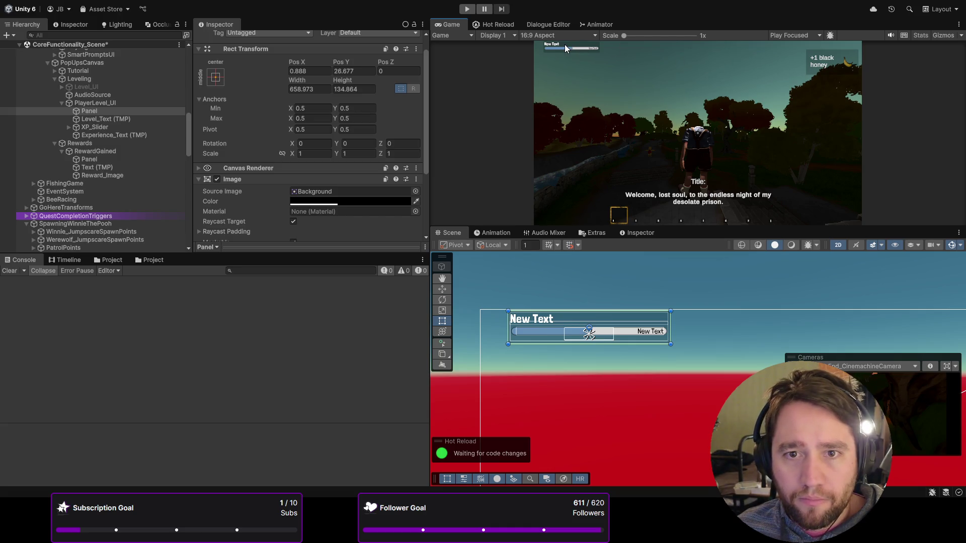
pyautogui.scroll(2, 611, 74)
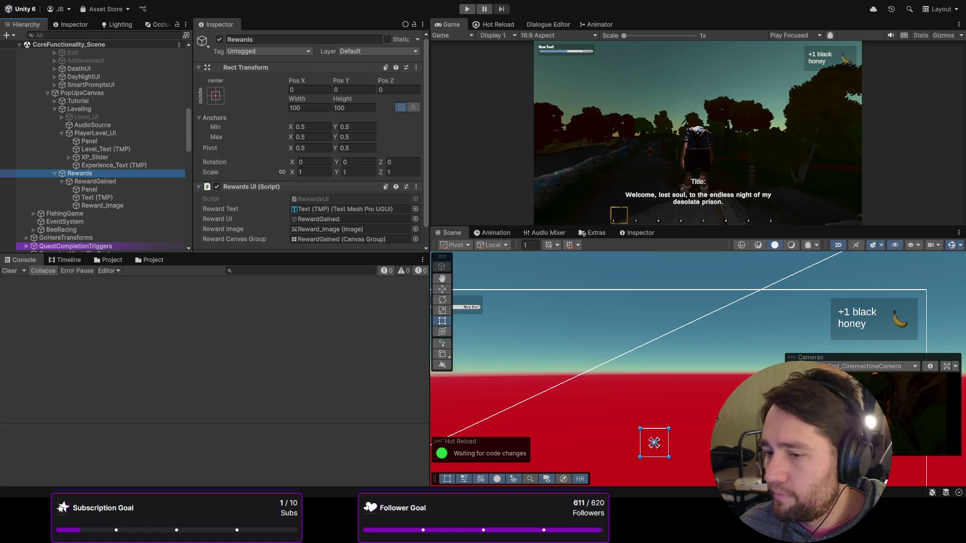
pyautogui.scroll(-4, 148, 180)
pyautogui.click(102, 92)
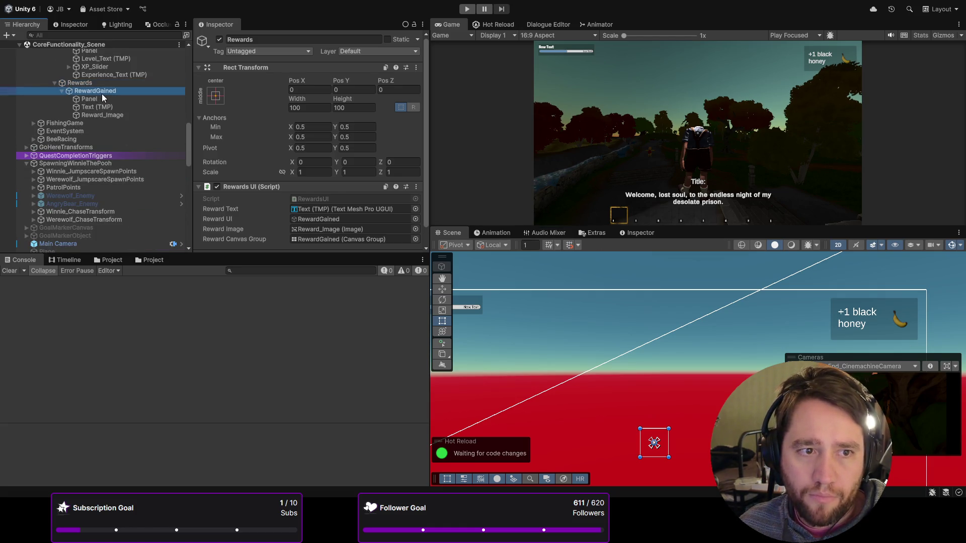
pyautogui.click(102, 100)
pyautogui.click(105, 108)
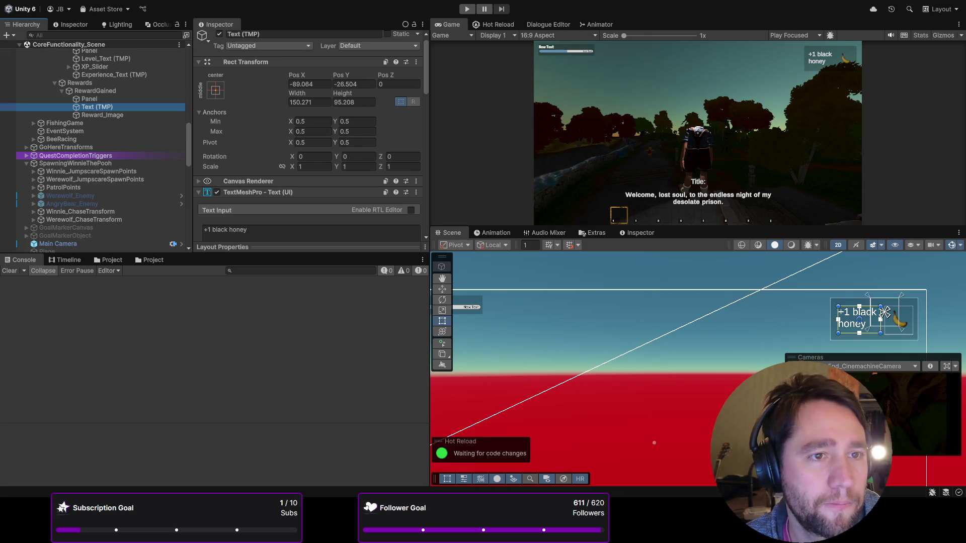
pyautogui.scroll(10, 41, 183)
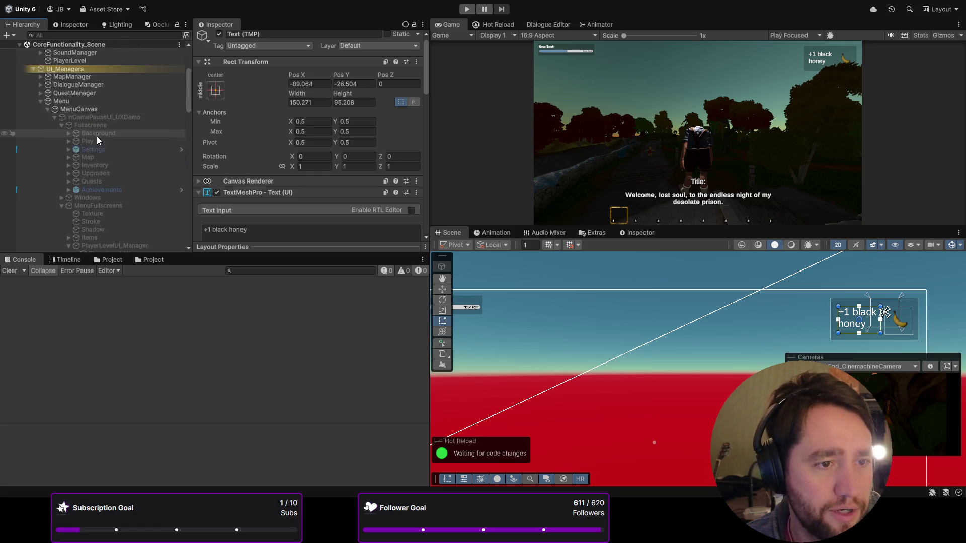
pyautogui.scroll(4, 104, 143)
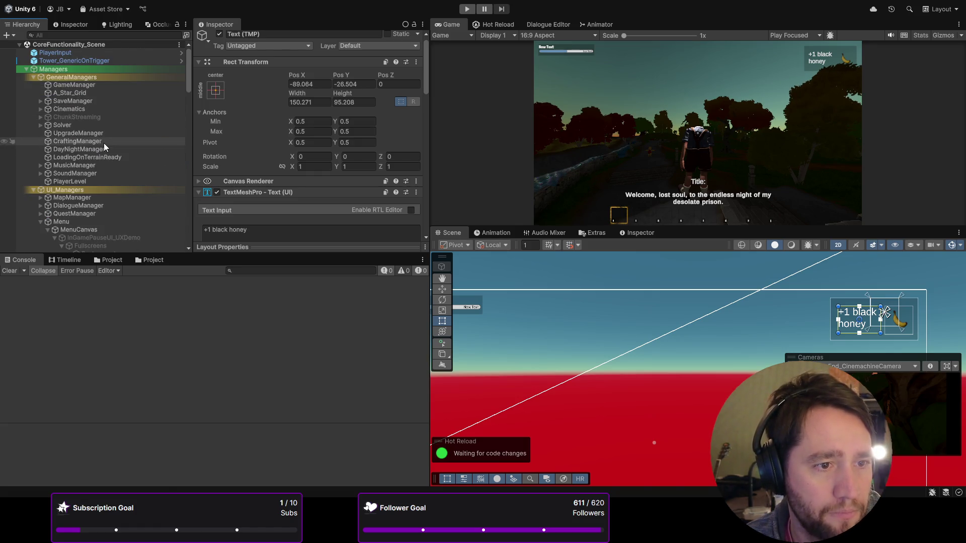
pyautogui.scroll(-10, 104, 143)
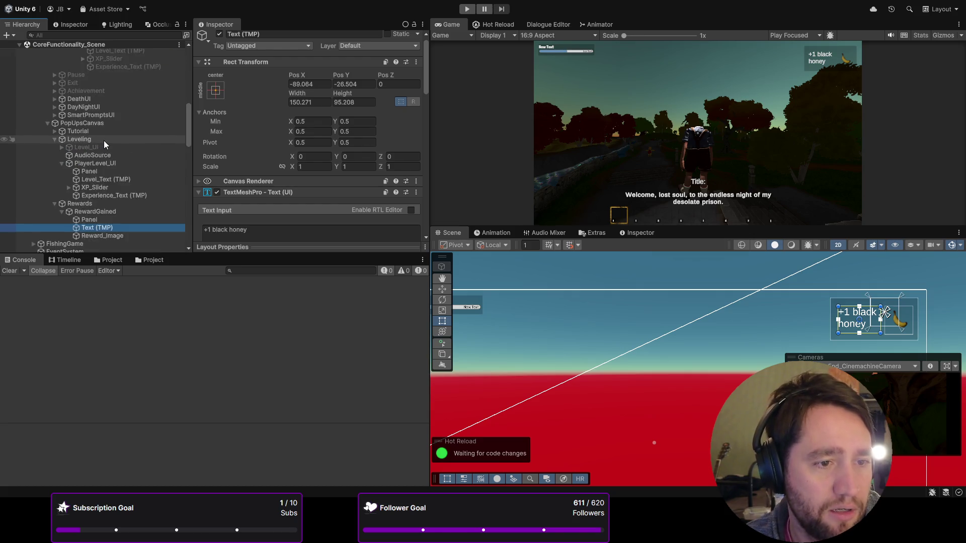
pyautogui.click(97, 130)
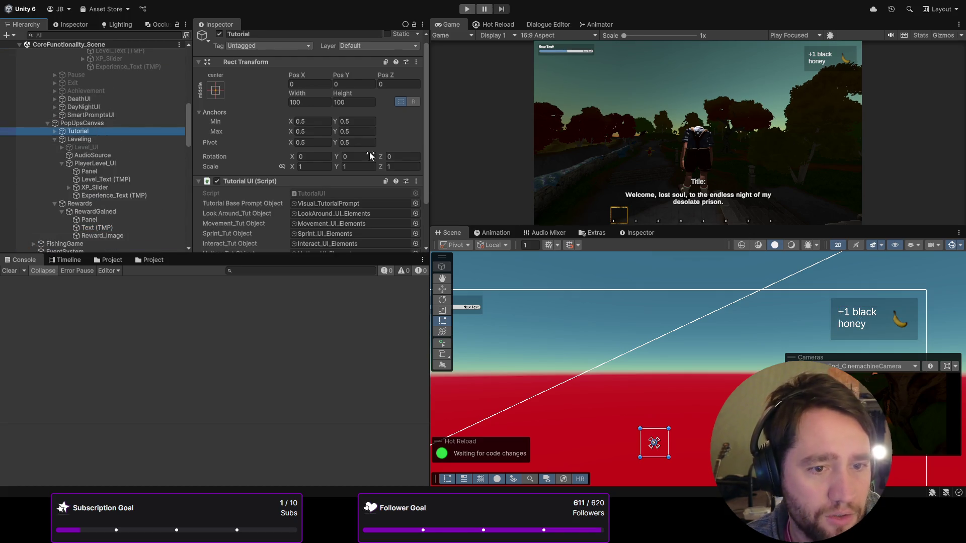
pyautogui.scroll(-3, 300, 168)
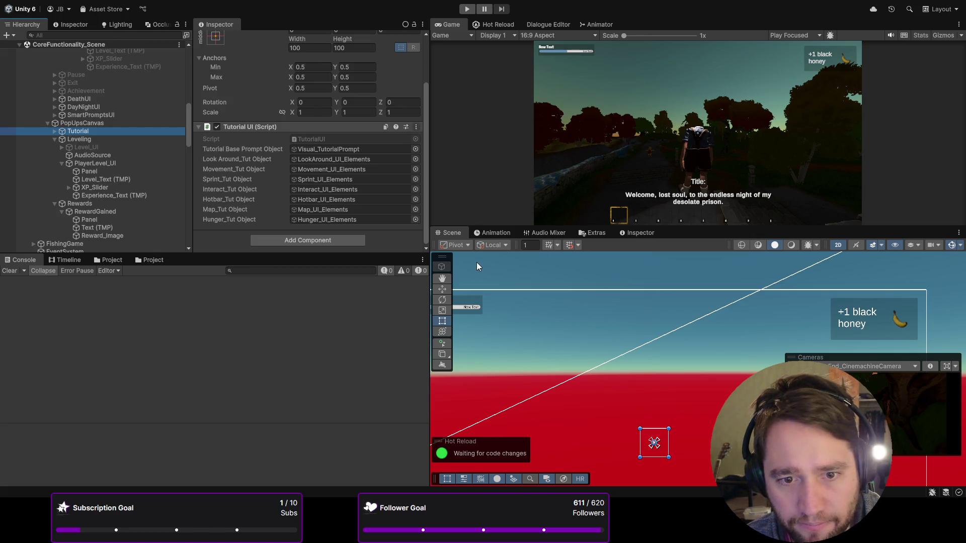
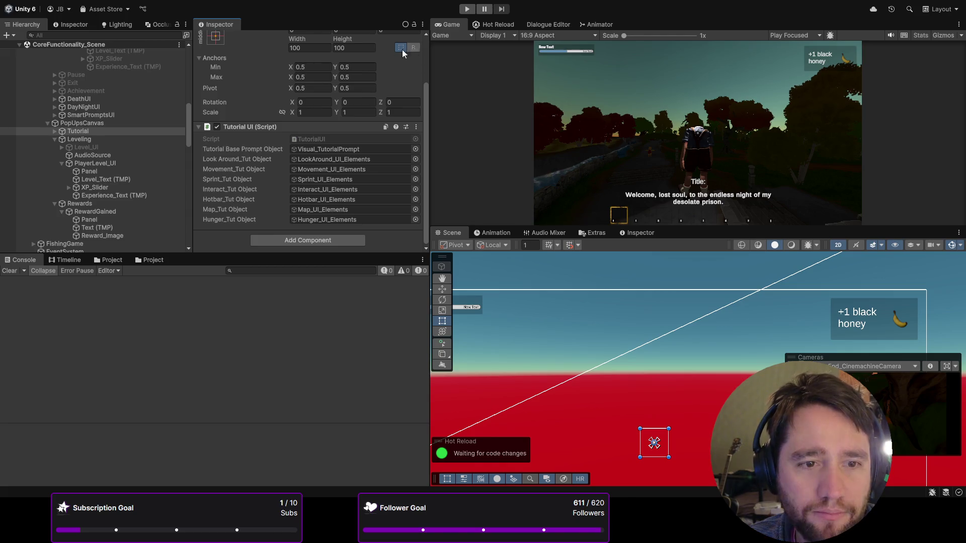
# - Browse to Assets > ScriptableObjects > Quest > DirbTaf_Balloons and select the PopOneFlyingBalloon quest asset
pyautogui.scroll(10, 158, 215)
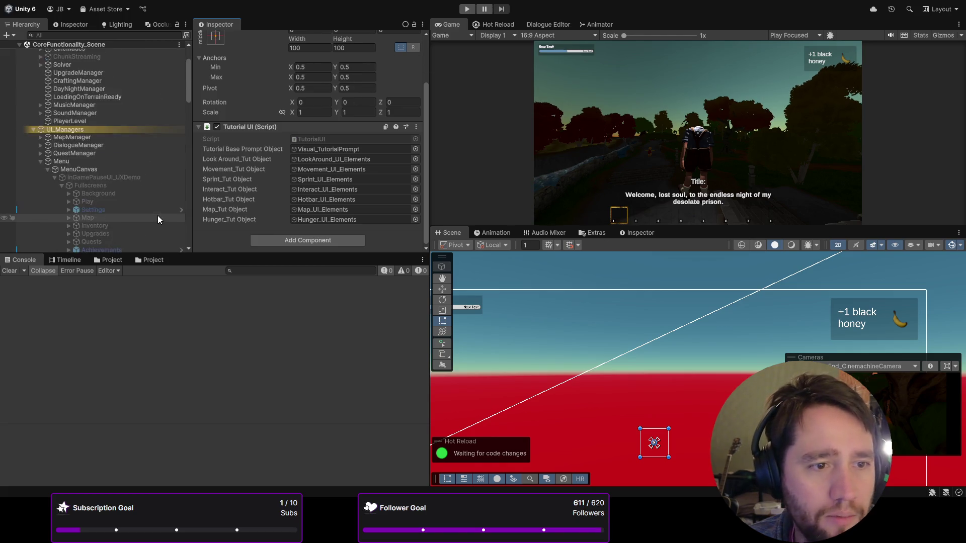
pyautogui.click(113, 259)
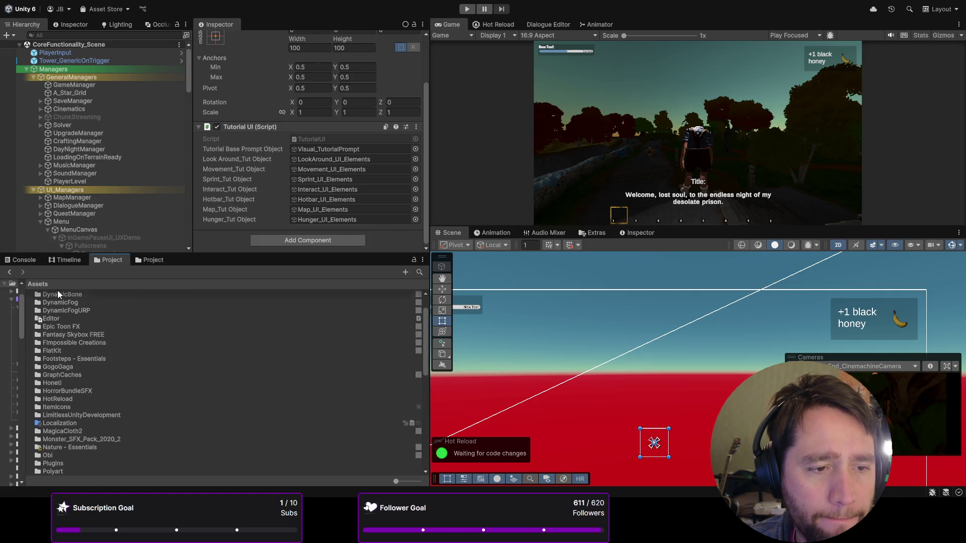
pyautogui.click(57, 284)
pyautogui.click(71, 355)
pyautogui.click(71, 358)
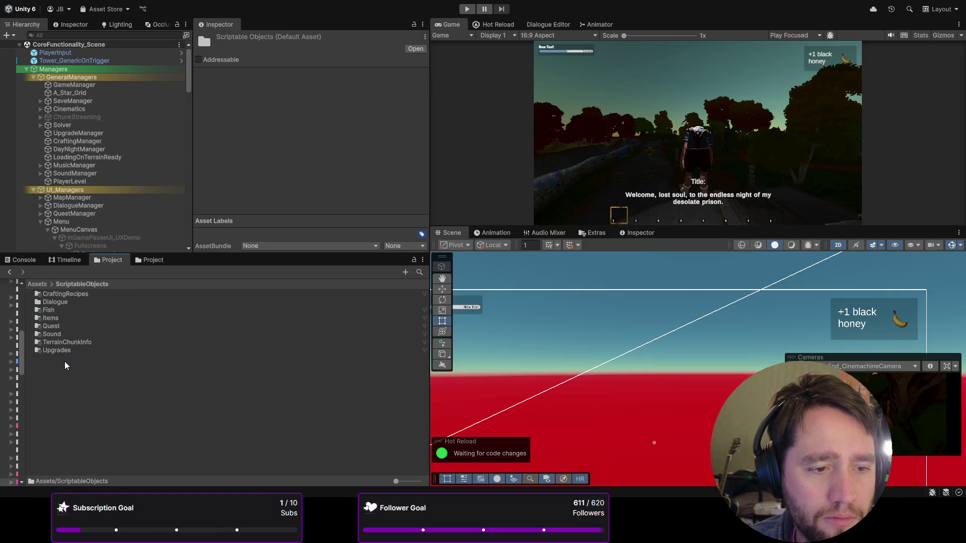
pyautogui.doubleClick(68, 355)
pyautogui.doubleClick(51, 326)
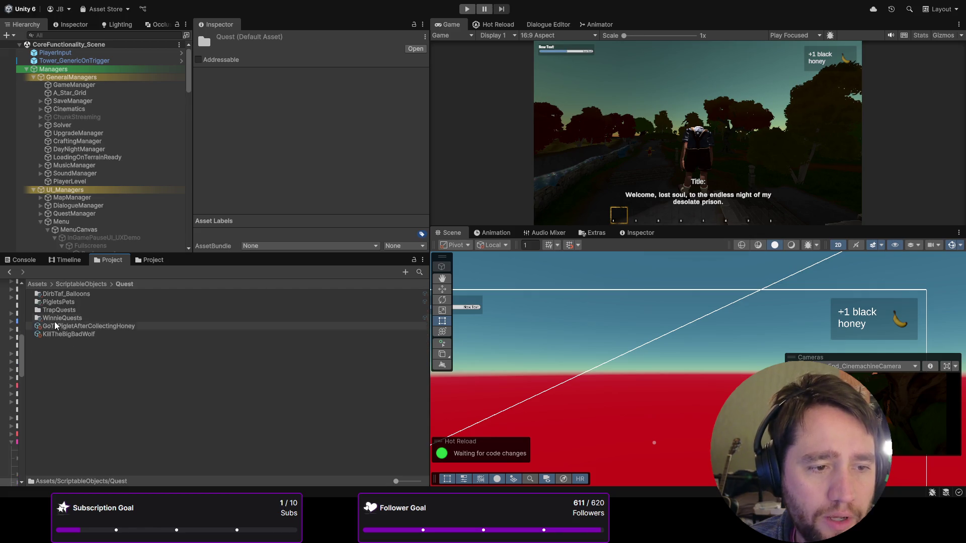
pyautogui.click(58, 296)
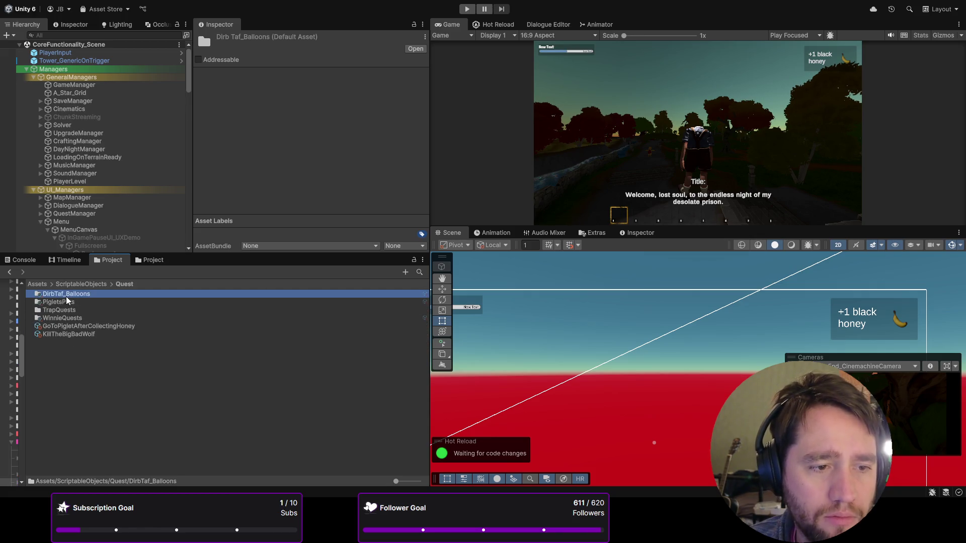
pyautogui.doubleClick(58, 294)
pyautogui.click(63, 302)
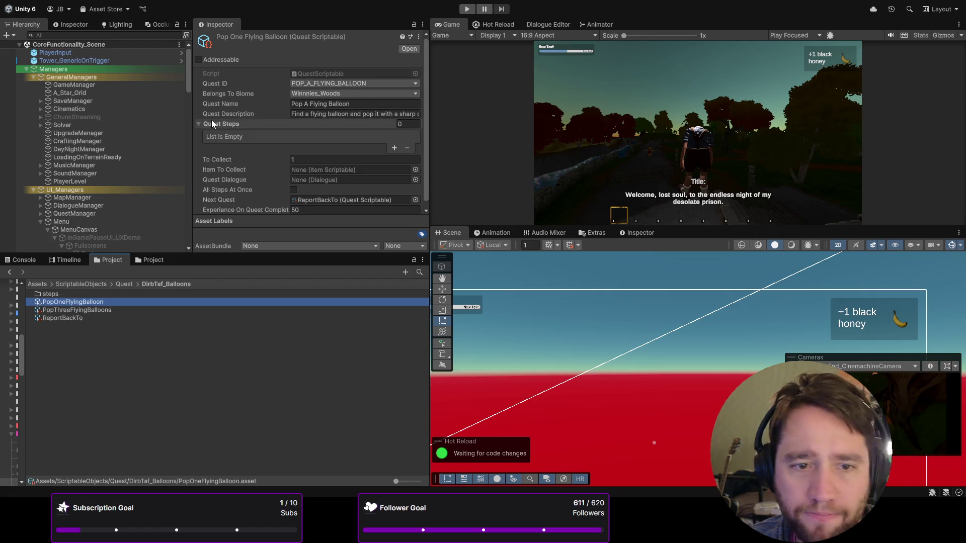
pyautogui.scroll(-1, 208, 131)
pyautogui.scroll(1, 241, 210)
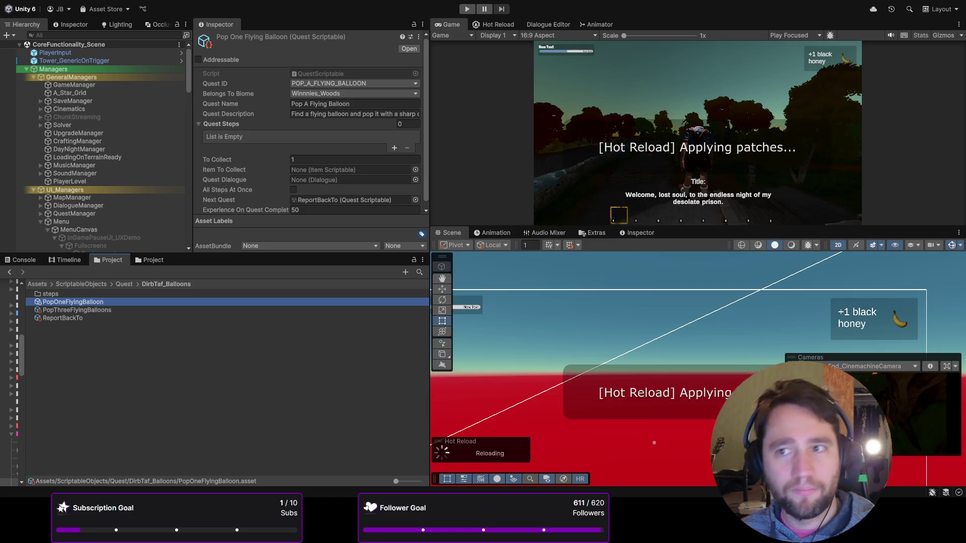
# - Deselect the quest asset and clear the compile error messages from the Console
pyautogui.click(252, 386)
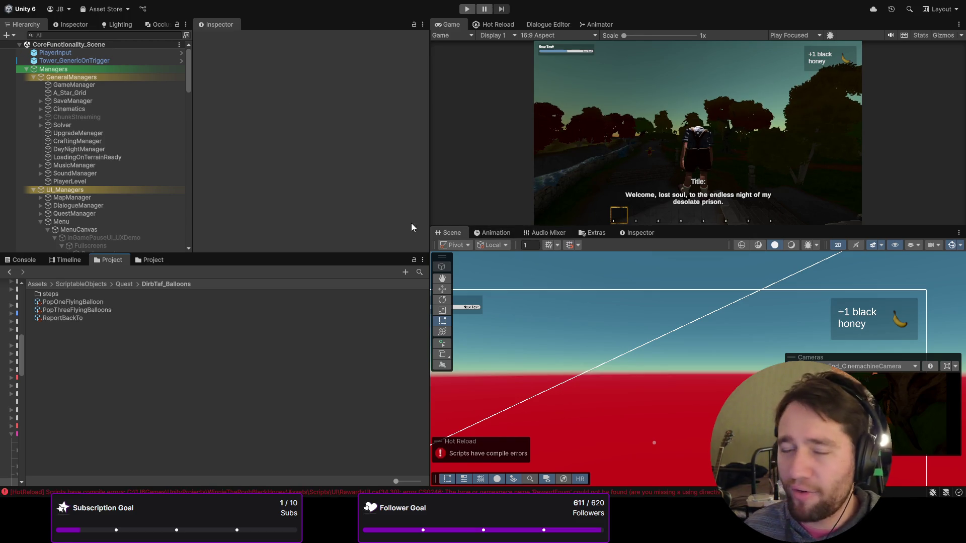
pyautogui.click(20, 260)
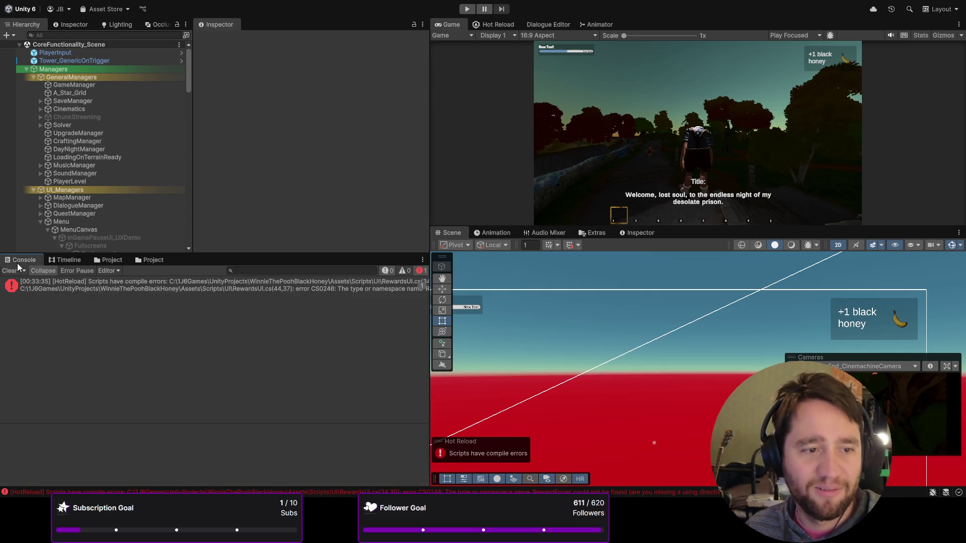
pyautogui.click(10, 271)
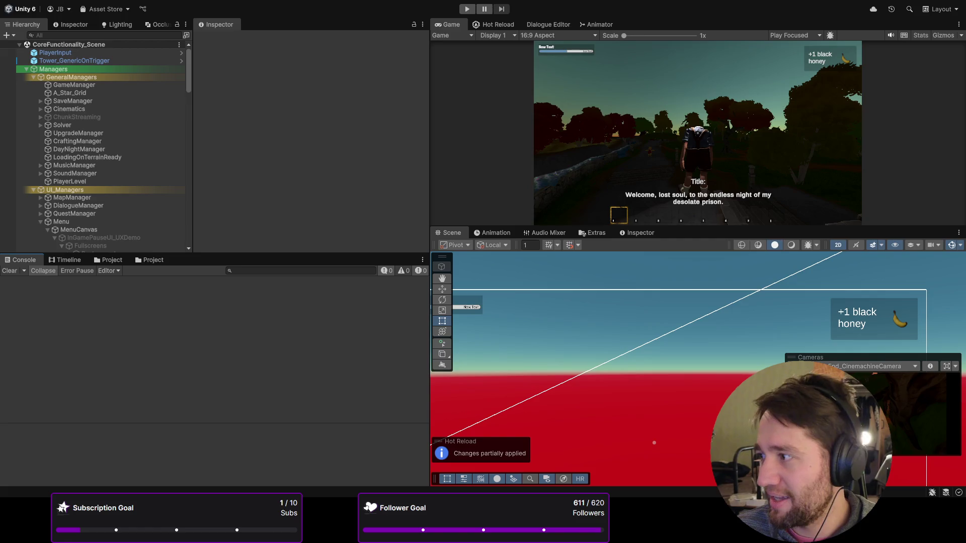
pyautogui.scroll(-5, 113, 142)
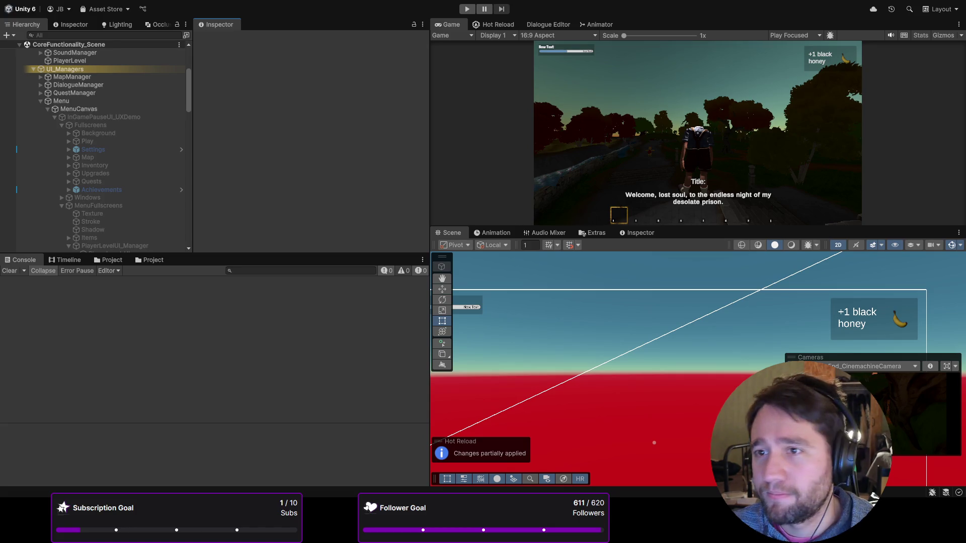
# - Bring up the Hot Reload status and force the scripts to recompile
pyautogui.click(500, 24)
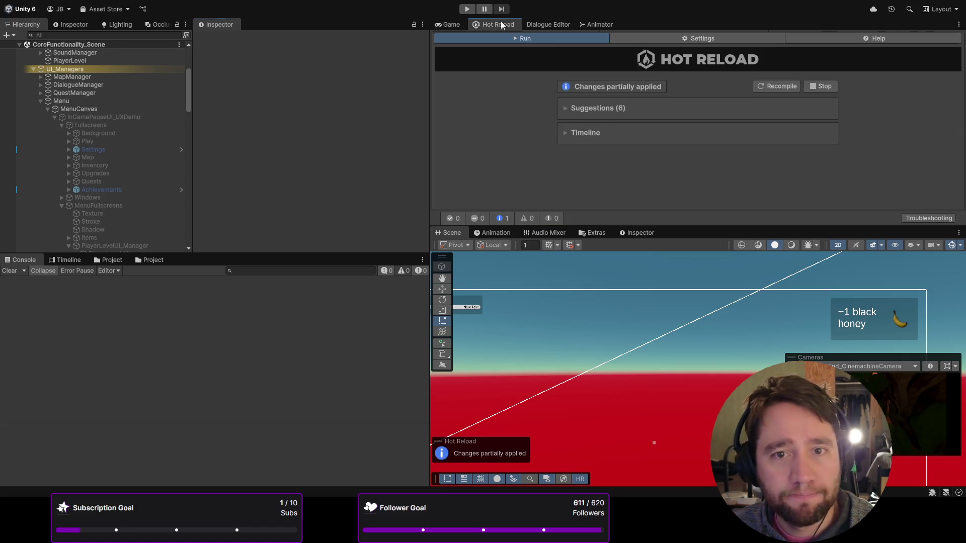
pyautogui.click(782, 86)
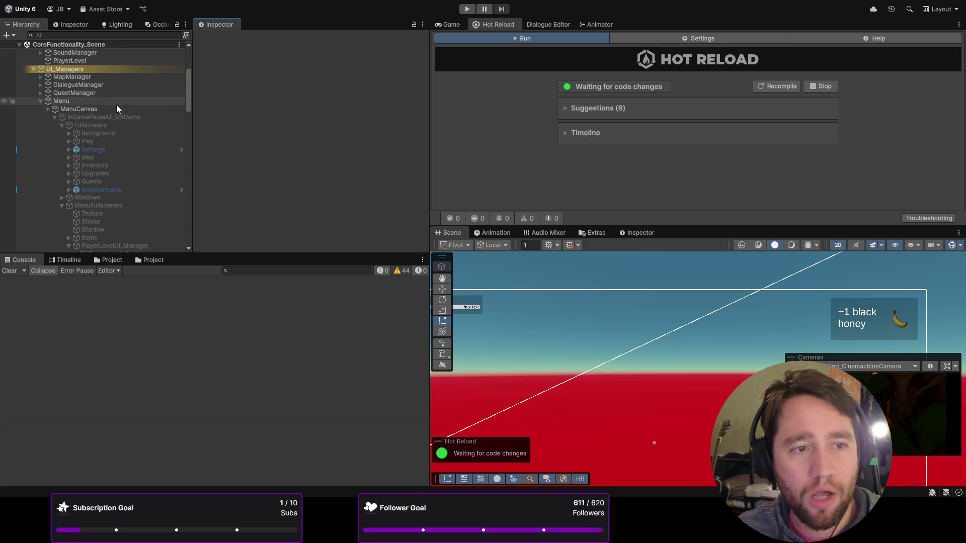
pyautogui.scroll(-10, 121, 115)
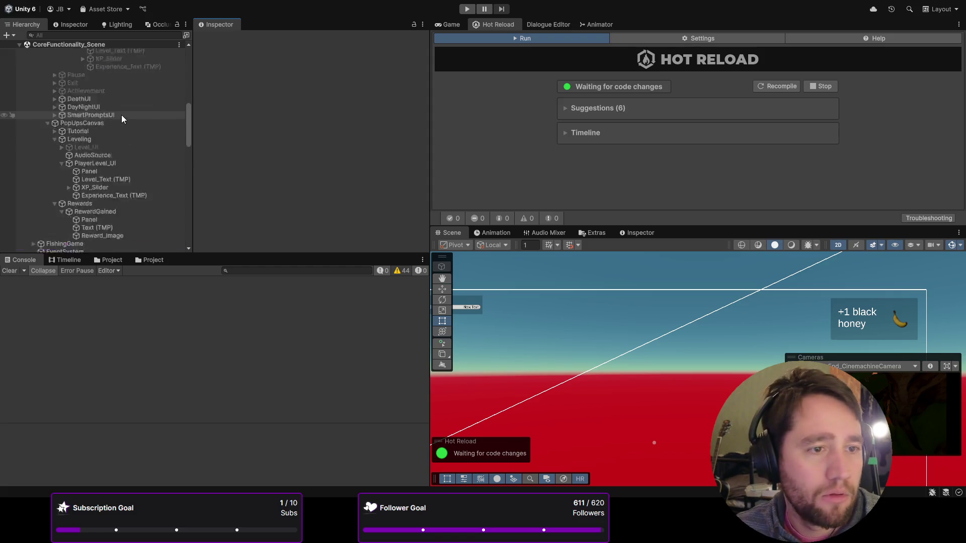
# - Assign RewardGained as the reward popup transform on the Rewards object under PopUpsCanvas
pyautogui.click(119, 93)
pyautogui.click(121, 174)
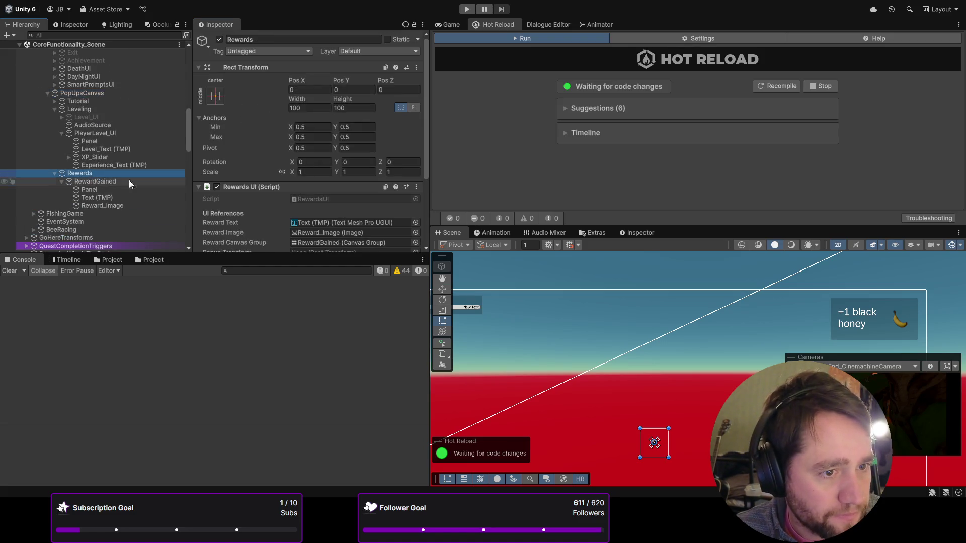
pyautogui.scroll(-3, 238, 116)
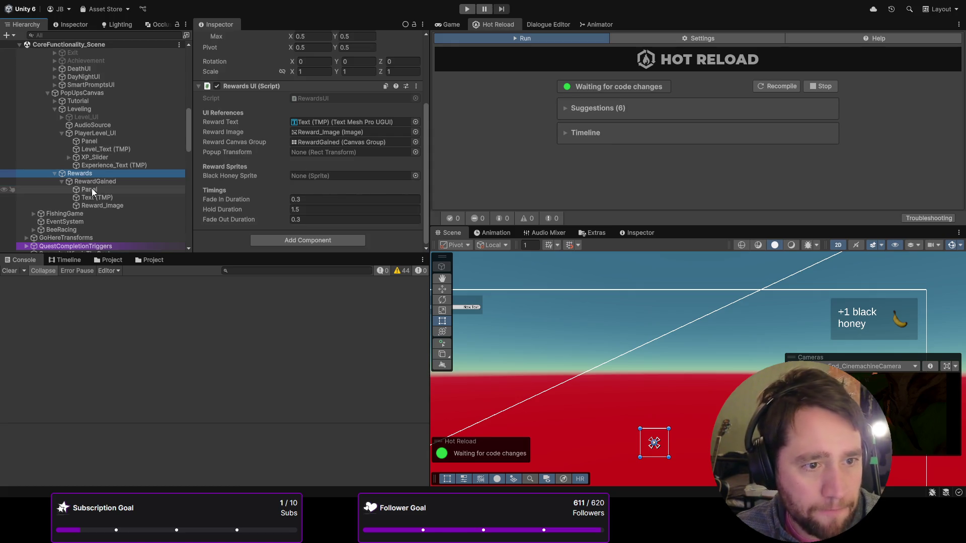
pyautogui.moveTo(102, 180)
pyautogui.mouseDown()
pyautogui.moveTo(341, 161)
pyautogui.moveTo(304, 153)
pyautogui.mouseUp()
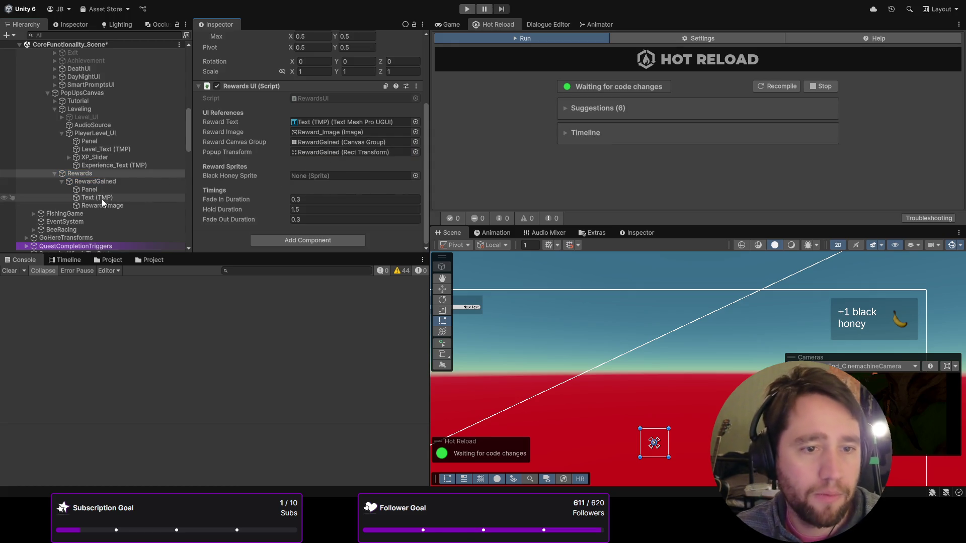
pyautogui.click(98, 261)
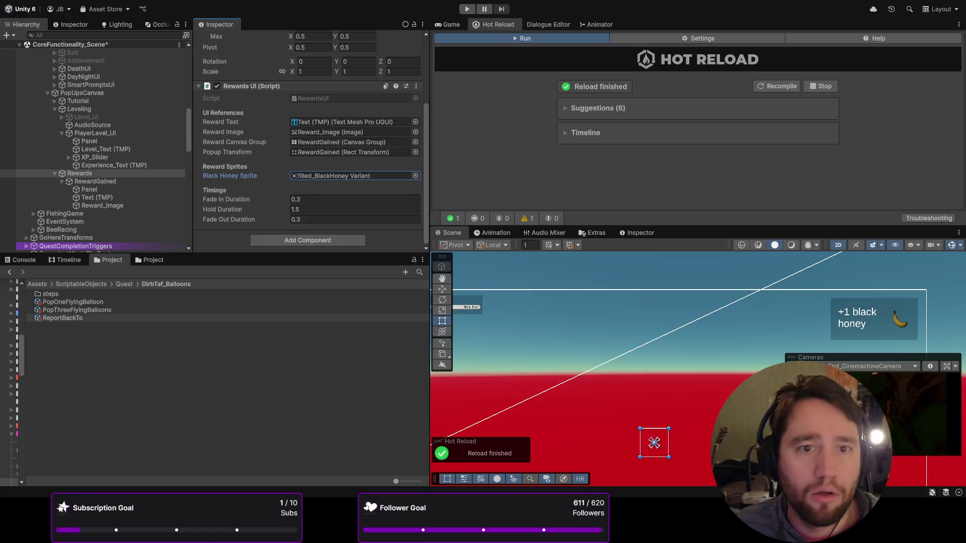
# - Return to the live game view and check the Hot Reload status
pyautogui.click(448, 24)
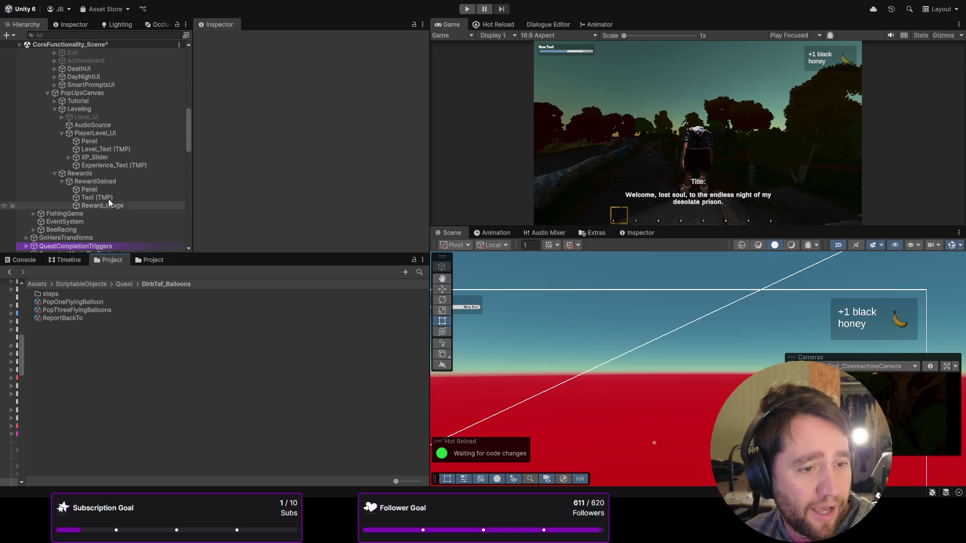
pyautogui.scroll(-3, 109, 179)
pyautogui.scroll(6, 104, 179)
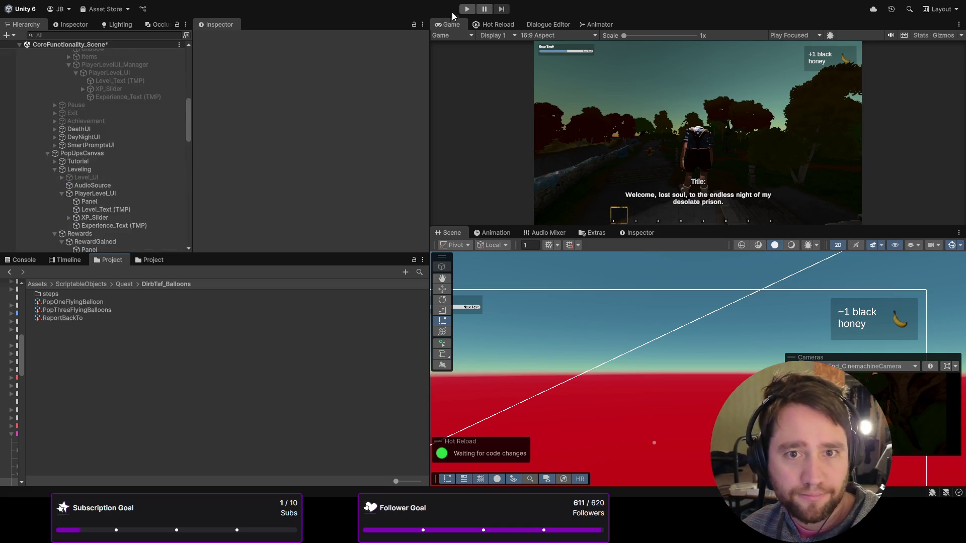
pyautogui.click(496, 24)
# - Play-test the game with an enlarged Game view, then stop Play mode
pyautogui.click(467, 10)
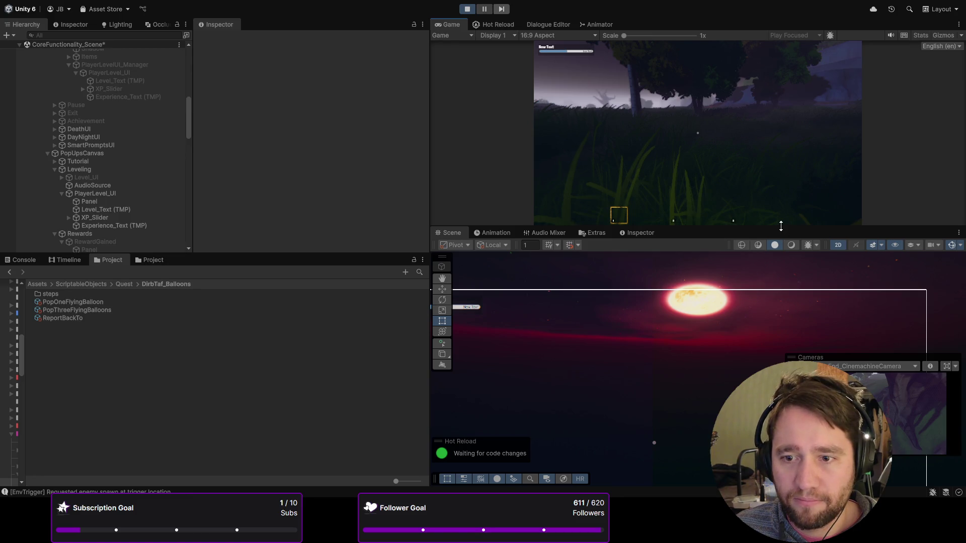
pyautogui.moveTo(746, 266); pyautogui.dragTo(745, 406)
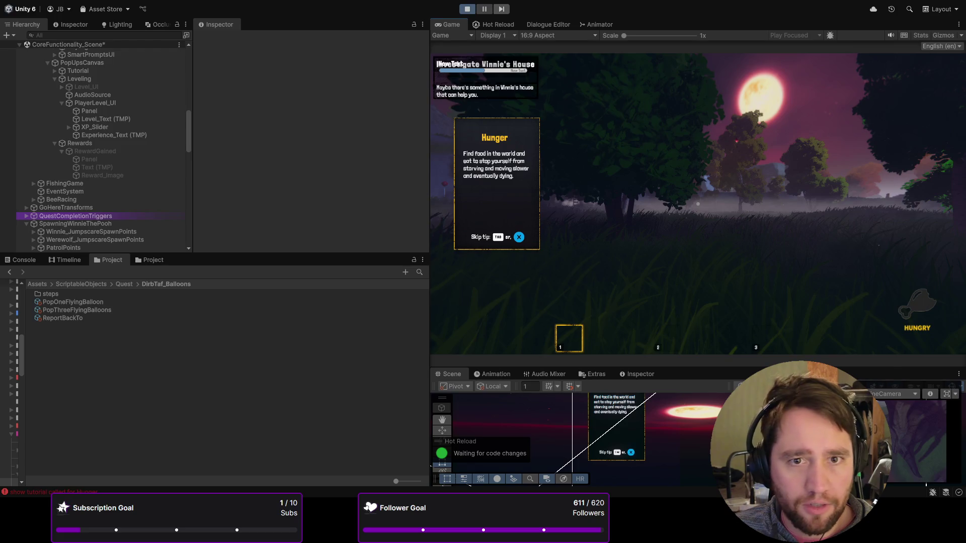
pyautogui.hotkey('ctrl', 'p')
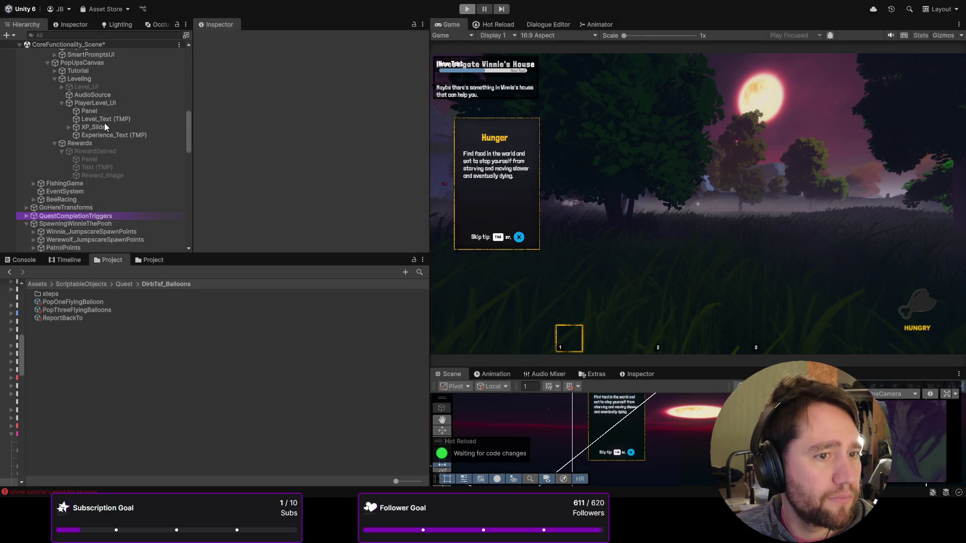
# - Inspect PlayerLevel_UI and RewardGained, then in play pick up the knife and equip hotbar slot 2
pyautogui.click(102, 104)
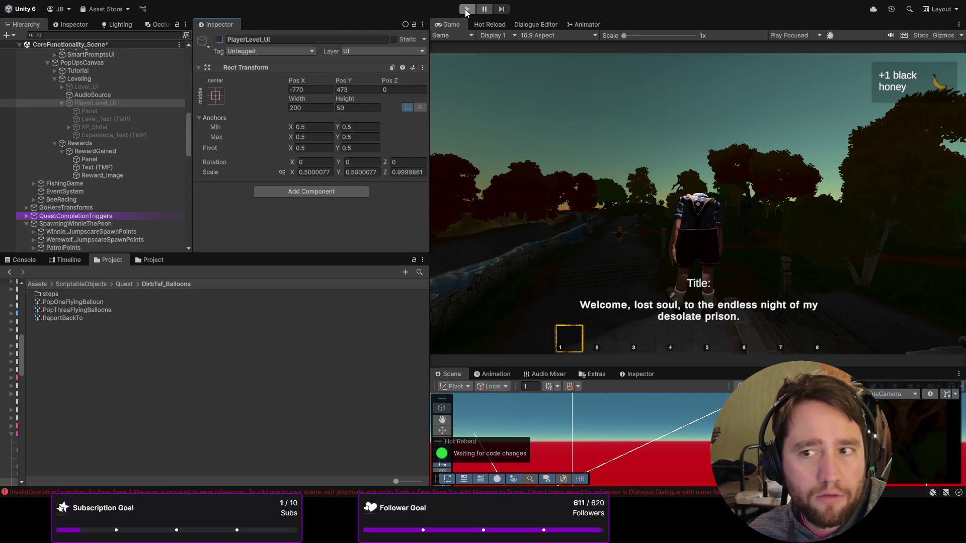
pyautogui.click(118, 150)
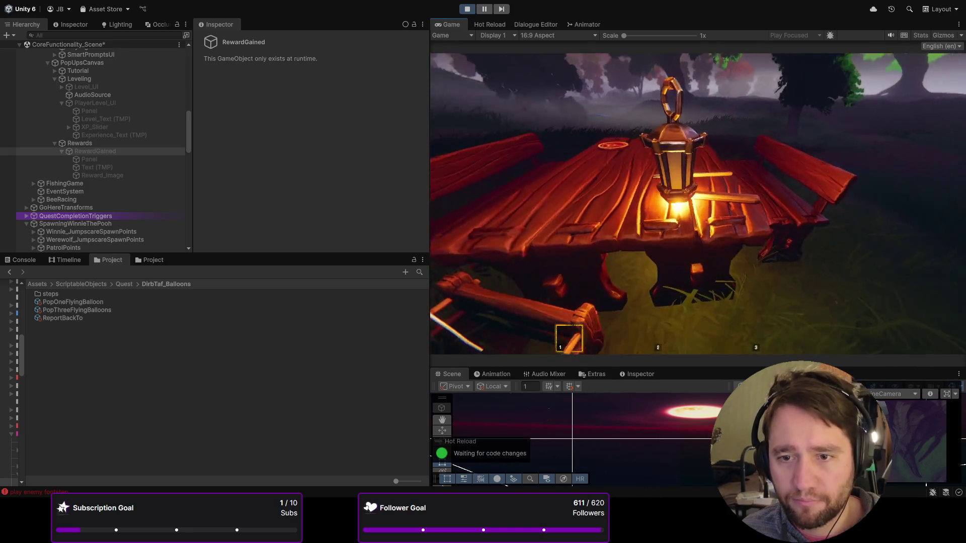
pyautogui.press('e')
pyautogui.press('2')
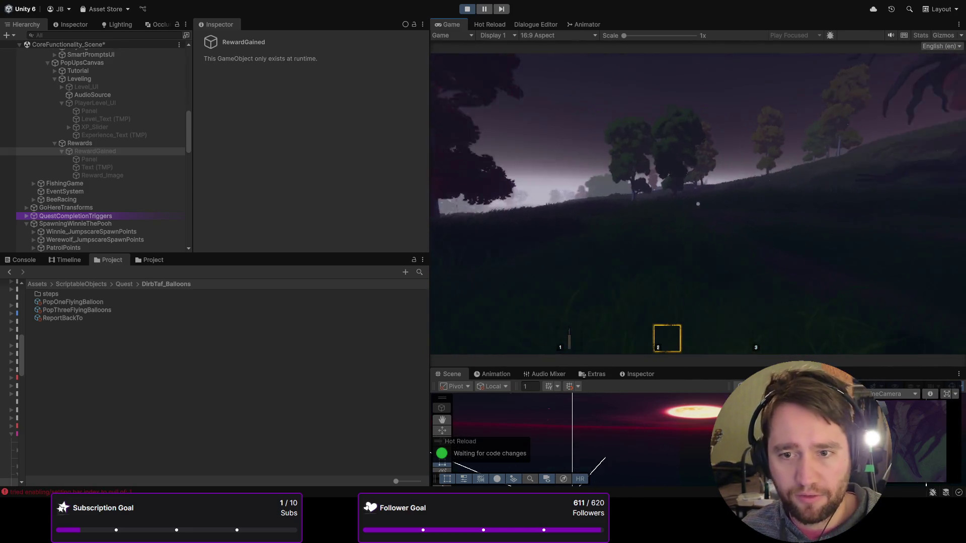
pyautogui.scroll(-10, 93, 151)
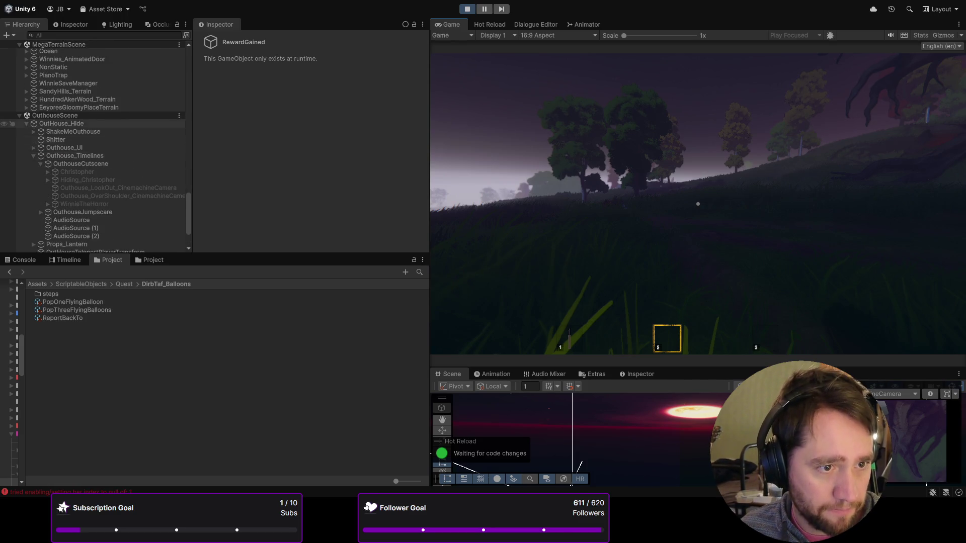
pyautogui.scroll(10, 93, 151)
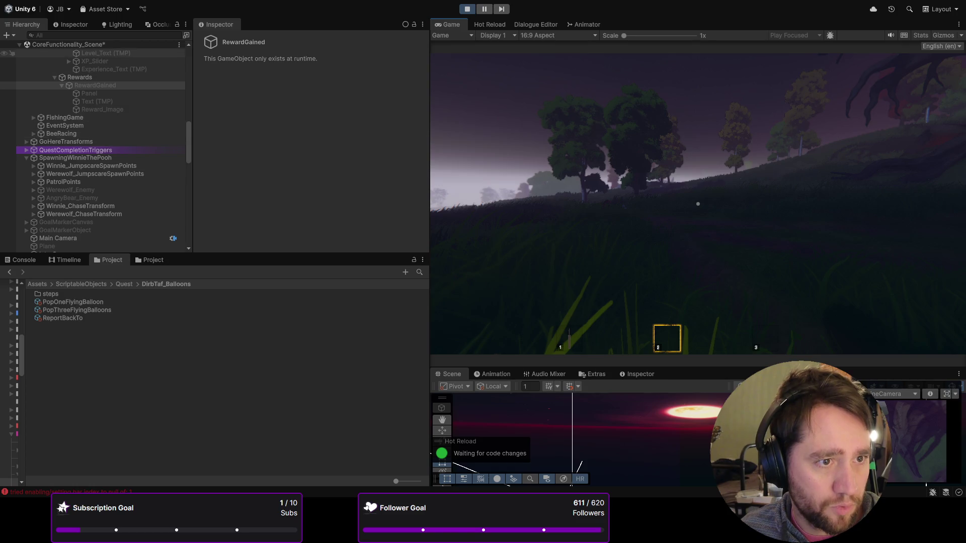
# - Enable the TinyFatBird_QuestGiver object in the CoreFunctionality_Scene hierarchy
pyautogui.click(19, 45)
pyautogui.click(70, 104)
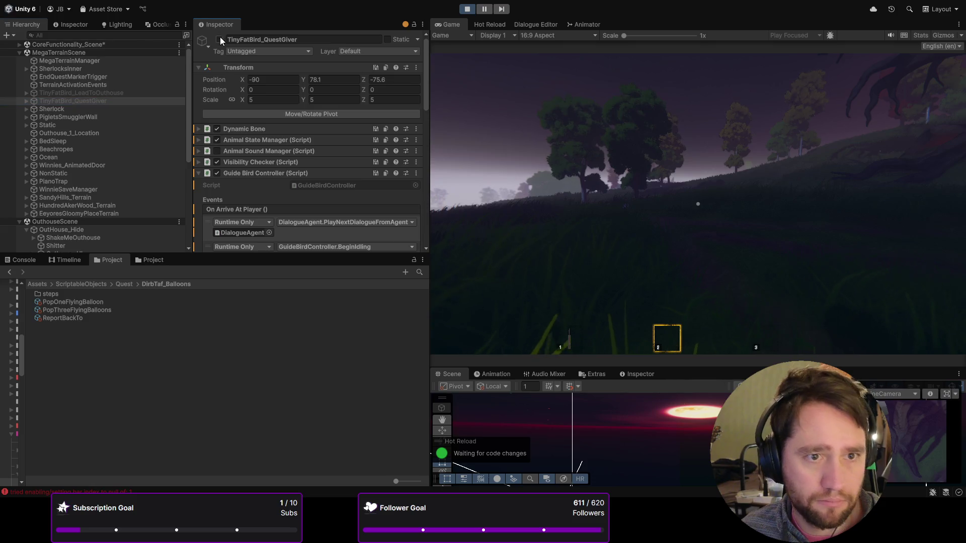
pyautogui.click(220, 39)
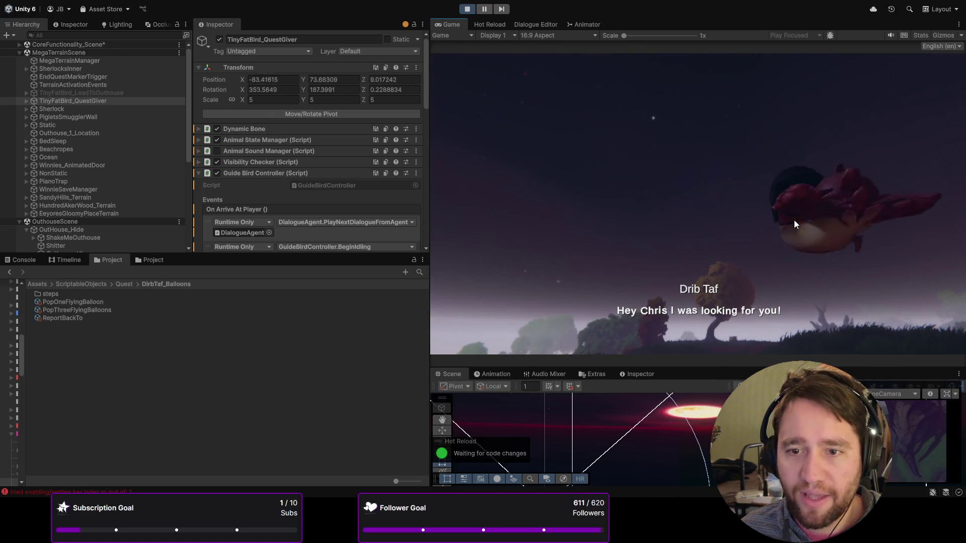
# - Accept Drib Taf's balloon quest, pop the balloon with the thrown knife, and retrieve it
pyautogui.click(790, 224)
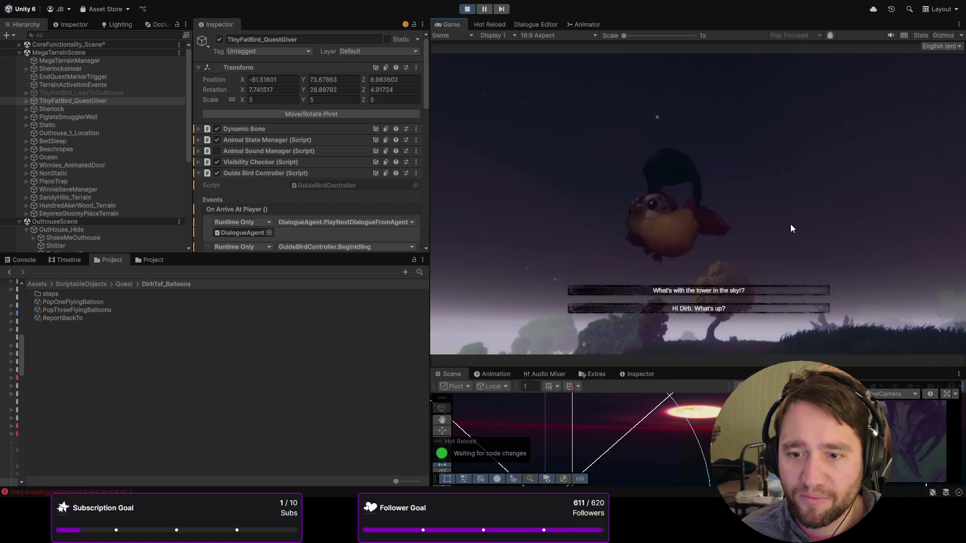
pyautogui.click(695, 289)
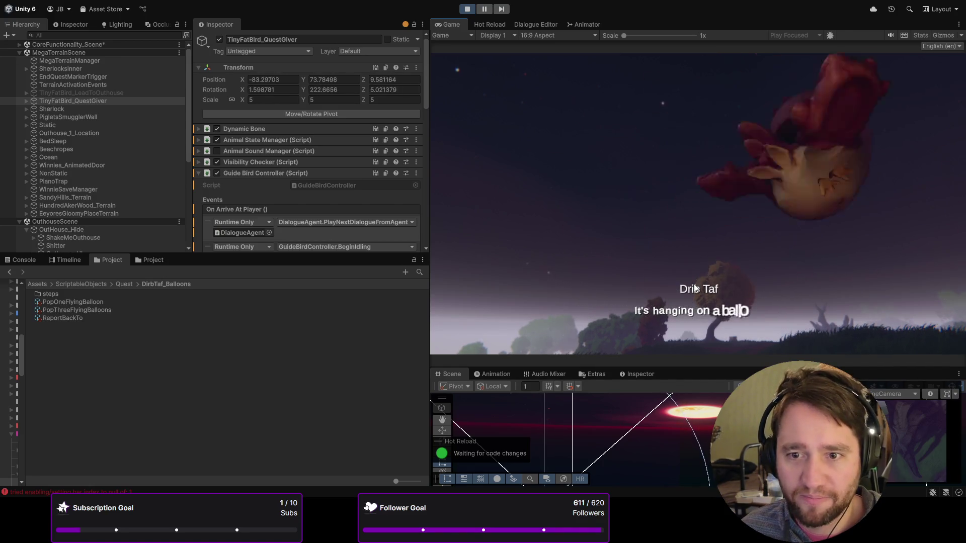
pyautogui.click(694, 283)
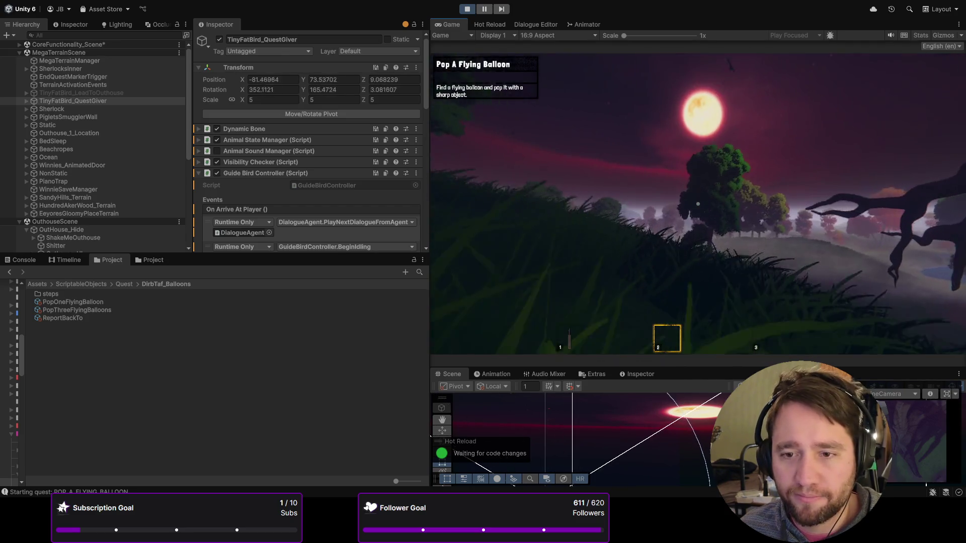
pyautogui.press('1')
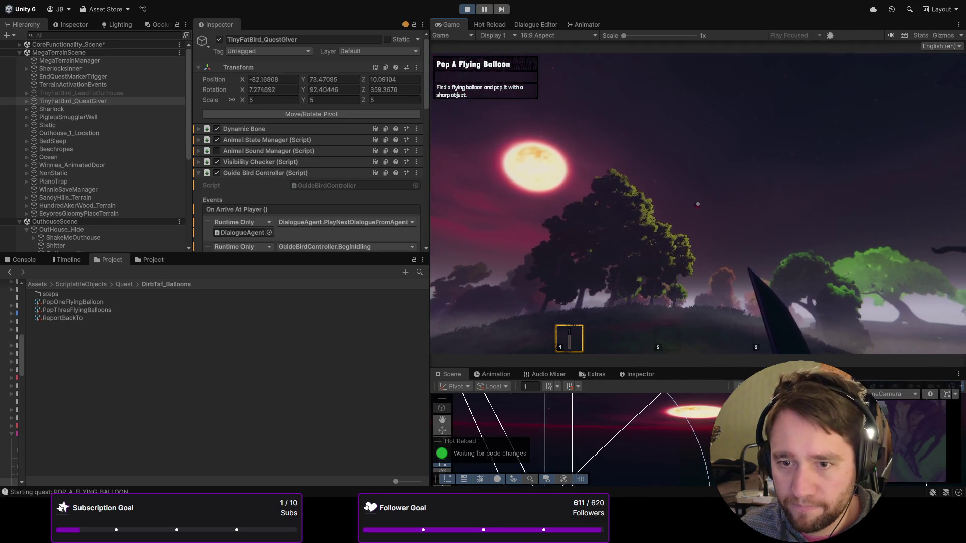
pyautogui.click(698, 204)
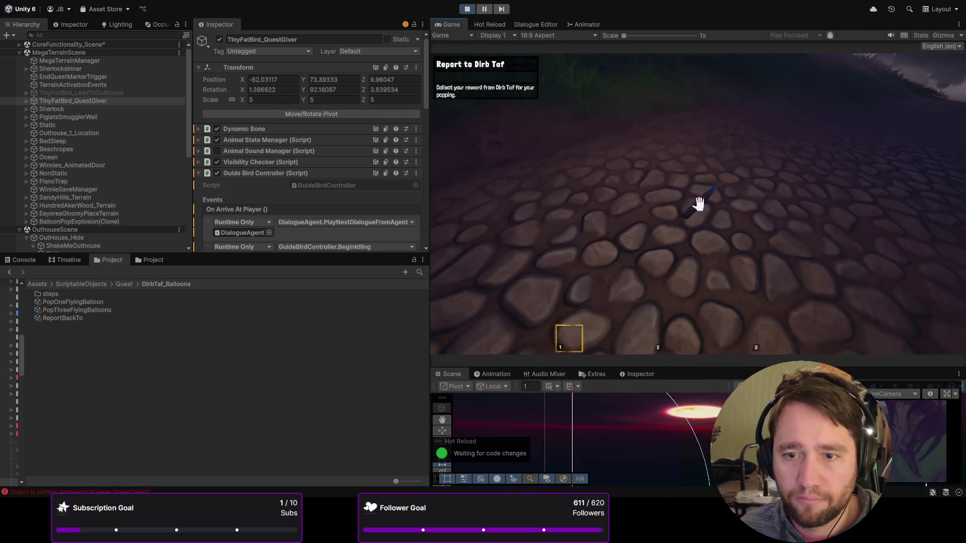
pyautogui.click(700, 203)
pyautogui.press('2')
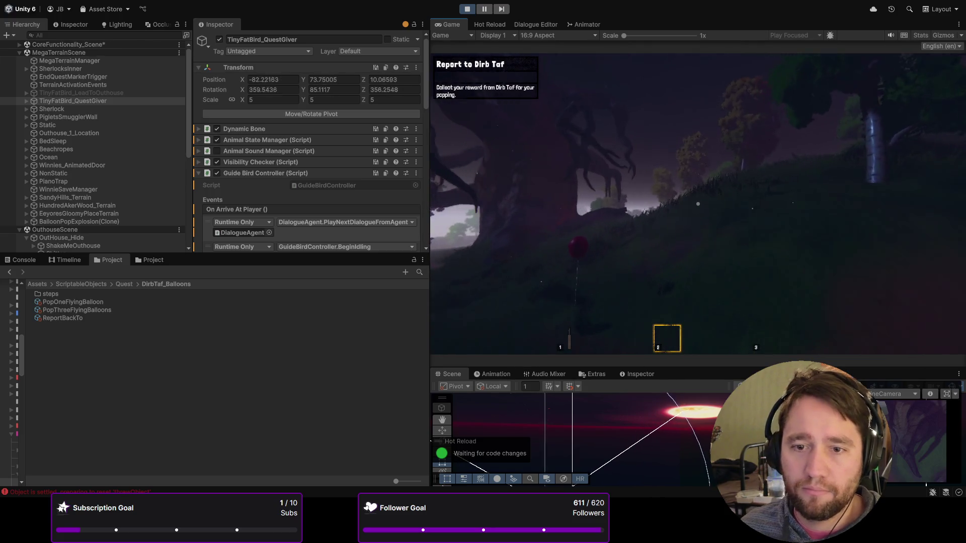
pyautogui.press('w')
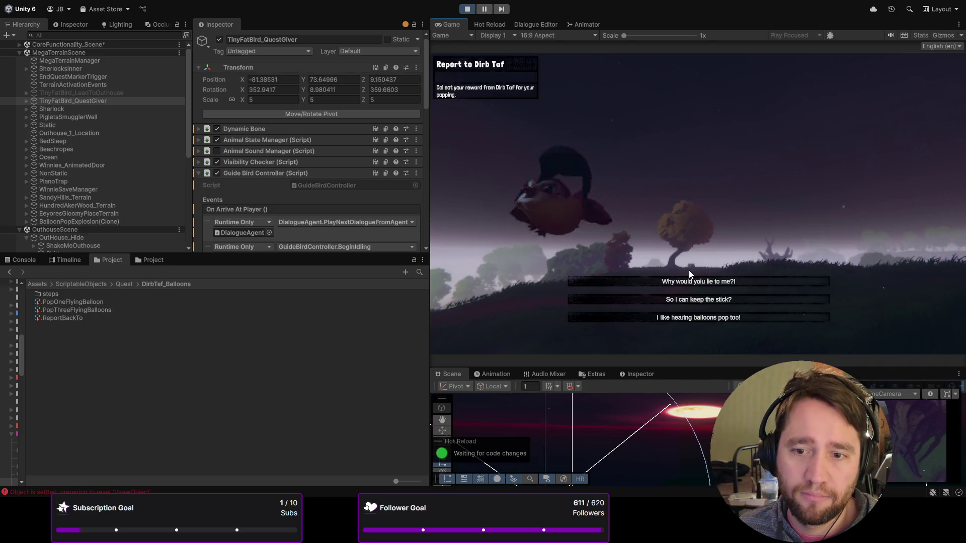
# - Report back to Drib Taf, keep the stick, and receive the black honey reward
pyautogui.click(691, 280)
pyautogui.click(677, 298)
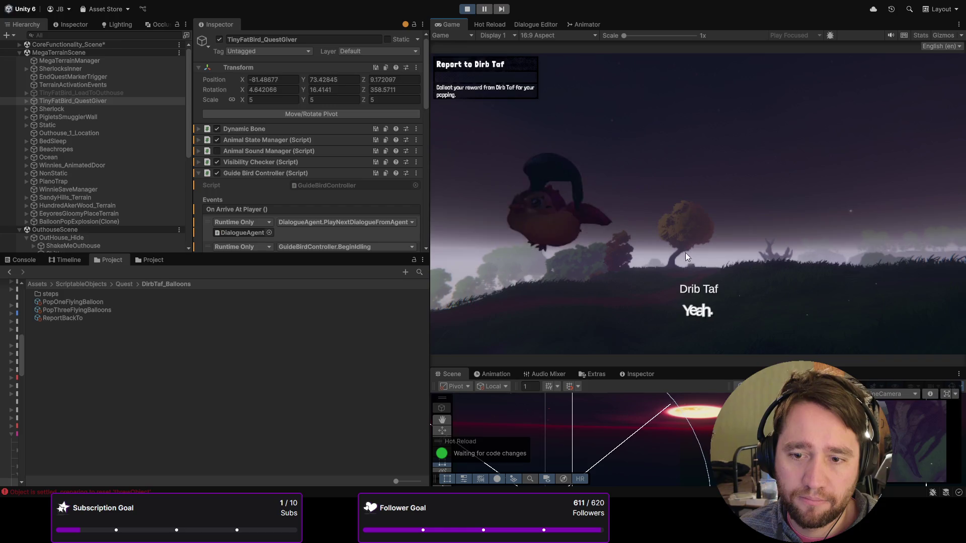
pyautogui.press('e')
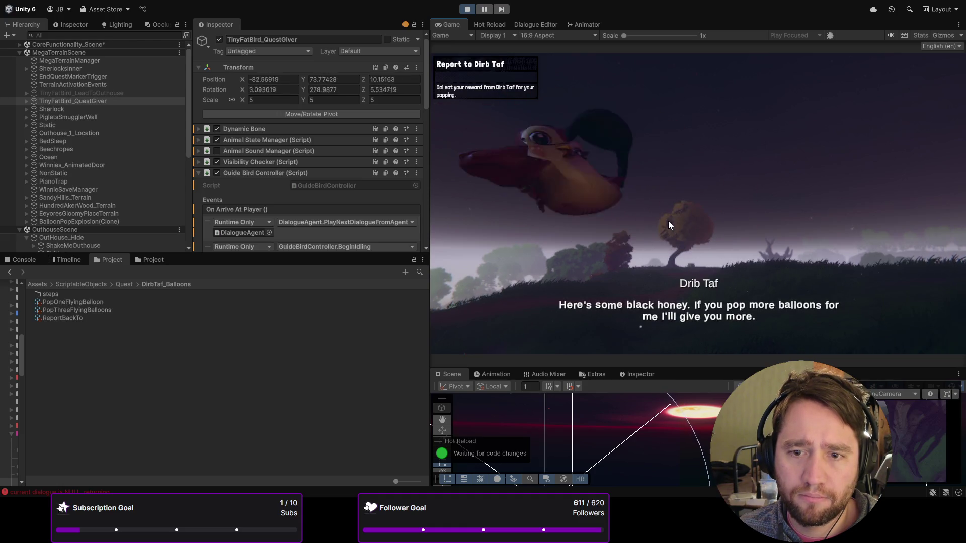
pyautogui.click(22, 258)
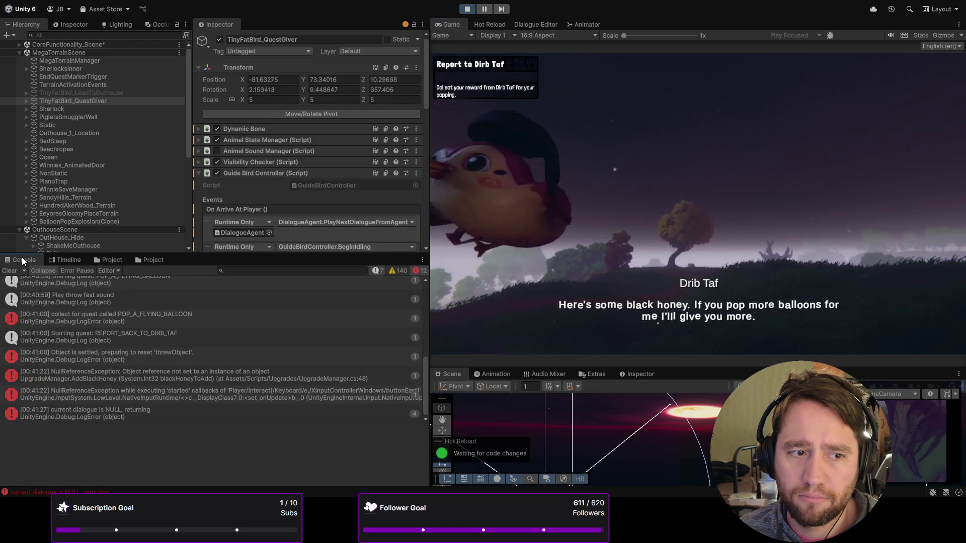
# - Read the stack traces of the input-callback exception and the AddBlackHoney NullReferenceException
pyautogui.click(186, 395)
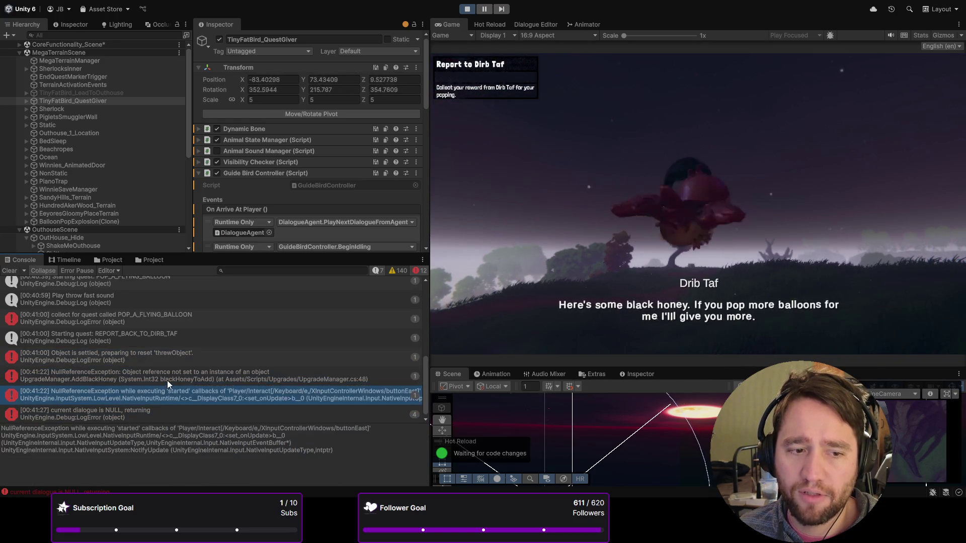
pyautogui.click(168, 379)
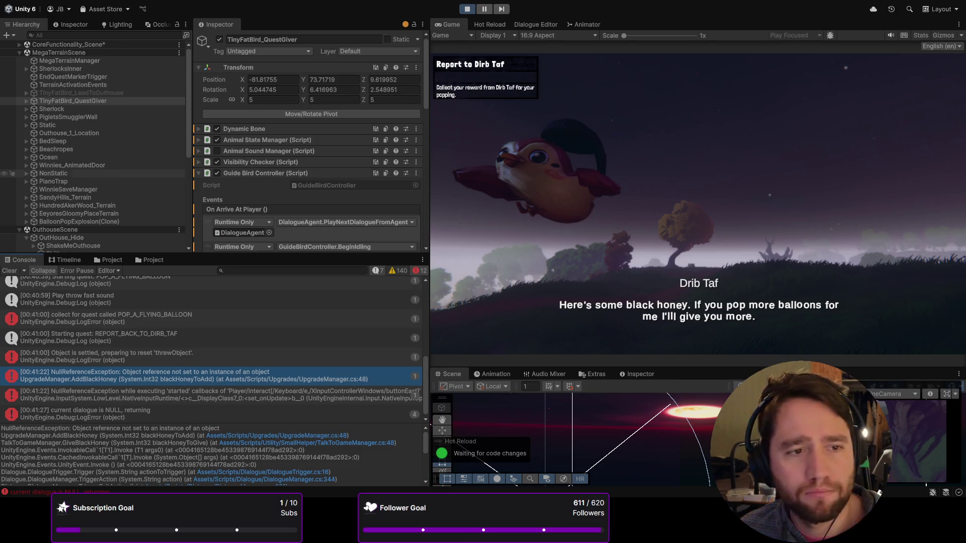
pyautogui.scroll(-8, 96, 146)
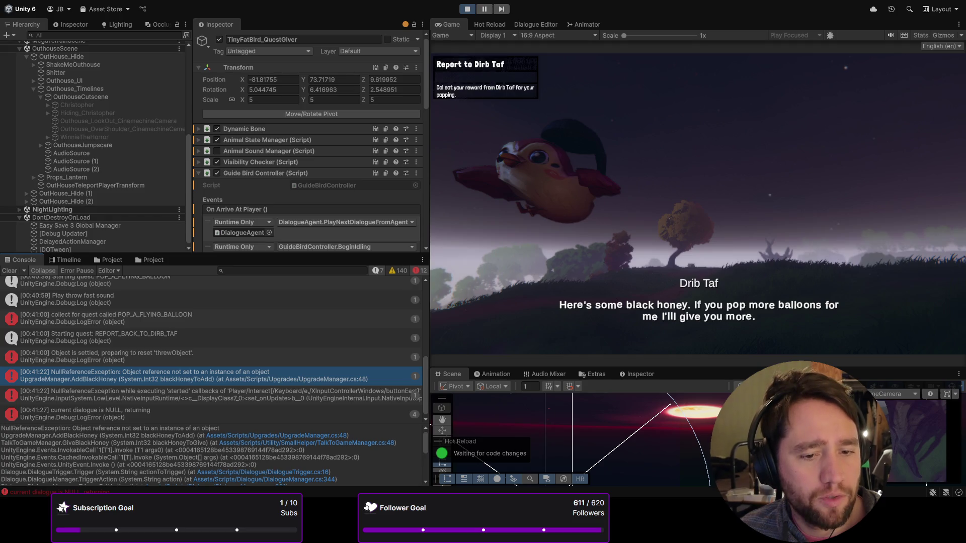
pyautogui.scroll(-3, 201, 453)
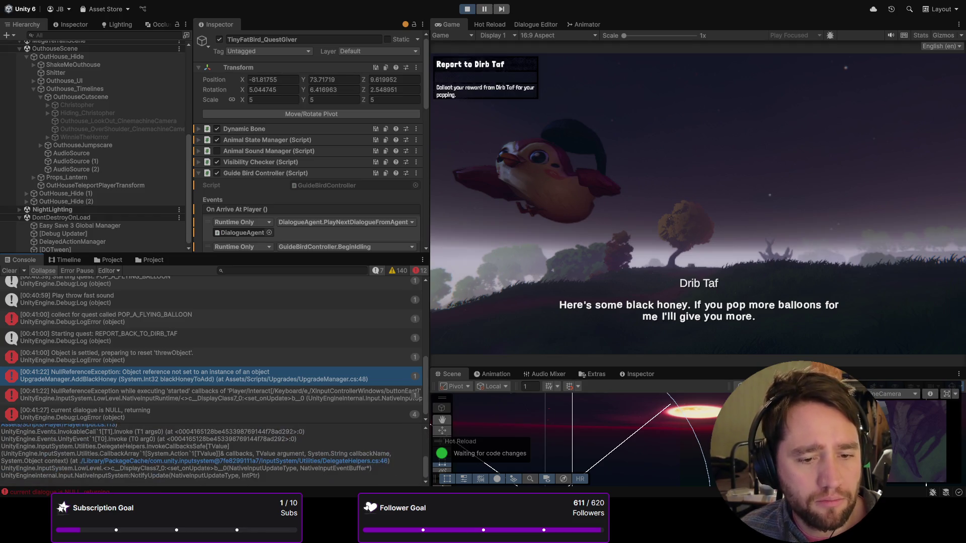
pyautogui.scroll(1, 202, 456)
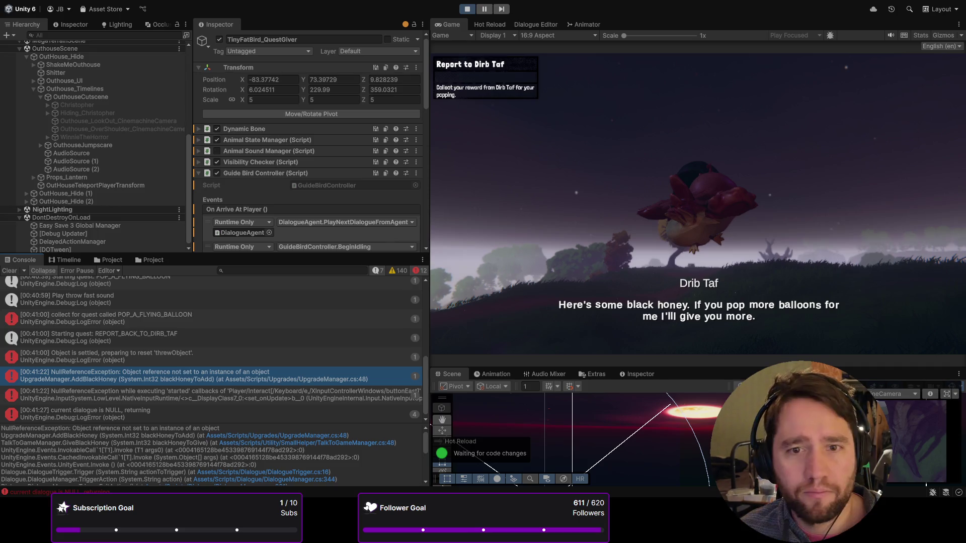
pyautogui.scroll(-1, 8, 146)
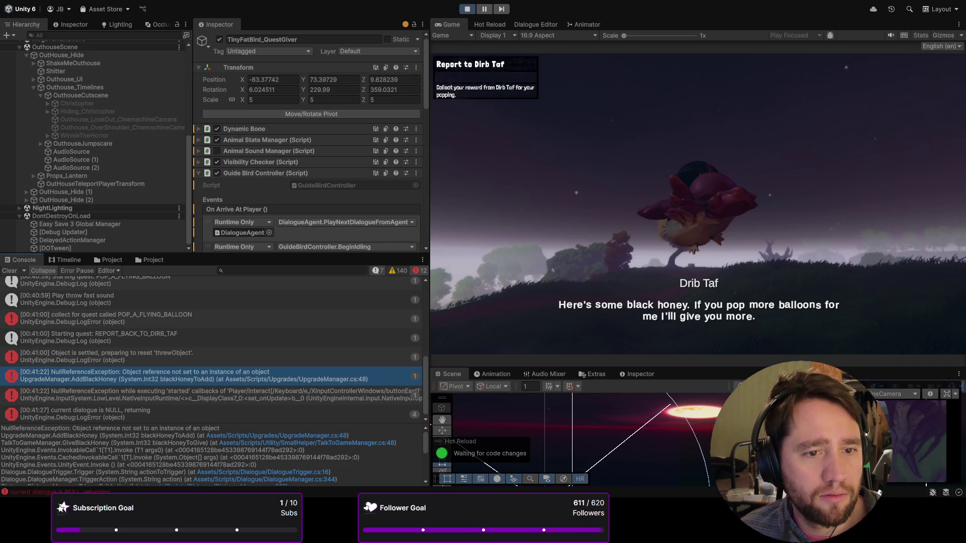
pyautogui.scroll(8, 10, 151)
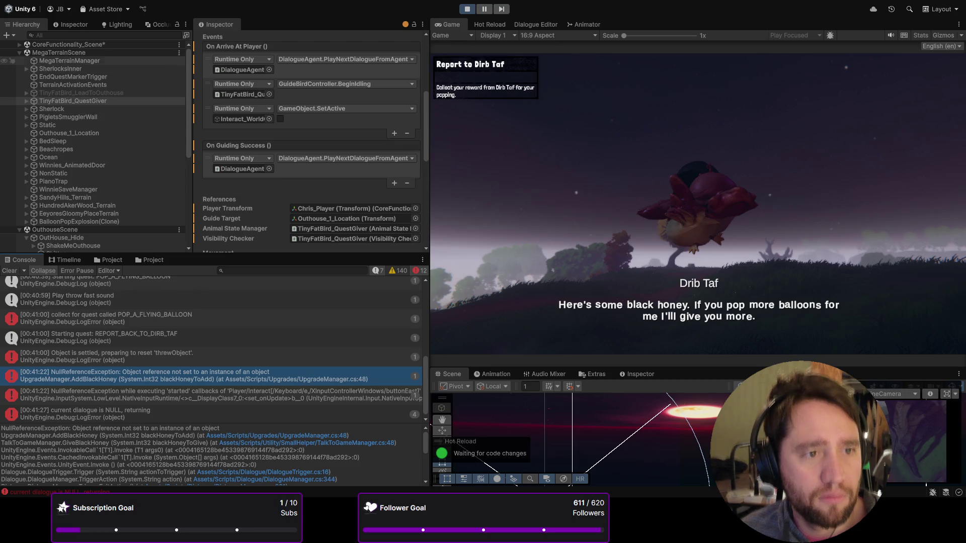
# - Expand CoreFunctionality_Scene and review the Rewards object's Rewards UI component settings
pyautogui.click(18, 45)
pyautogui.scroll(-10, 50, 155)
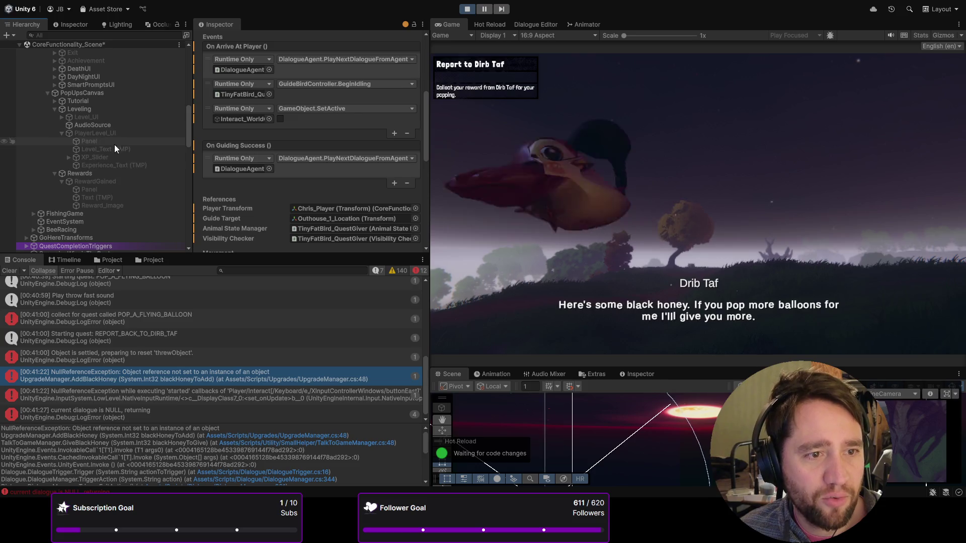
pyautogui.click(107, 175)
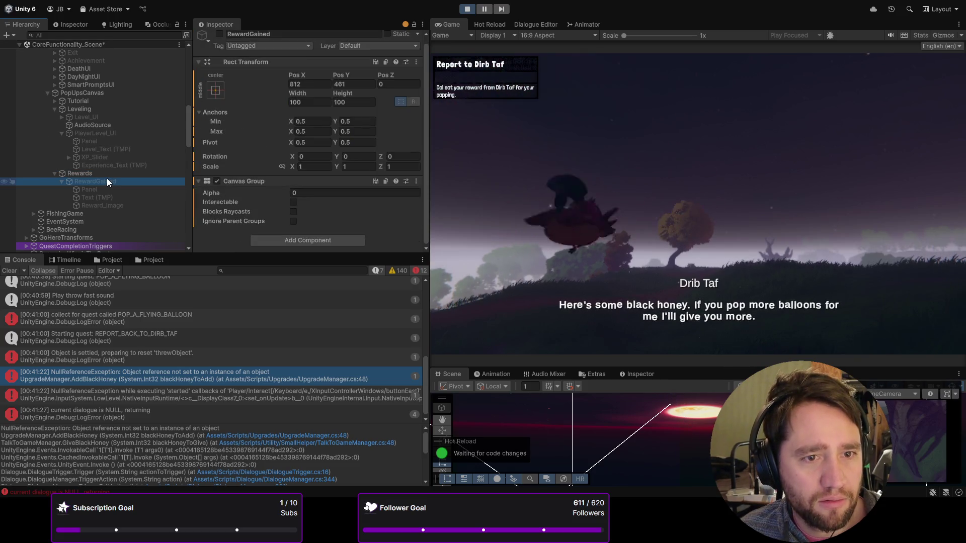
pyautogui.scroll(3, 301, 186)
pyautogui.scroll(-3, 301, 185)
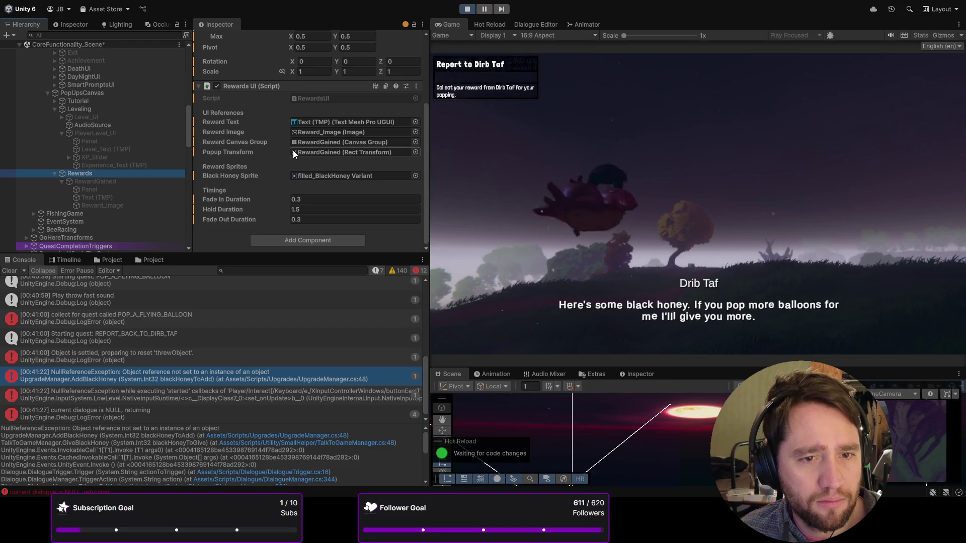
pyautogui.scroll(5, 32, 165)
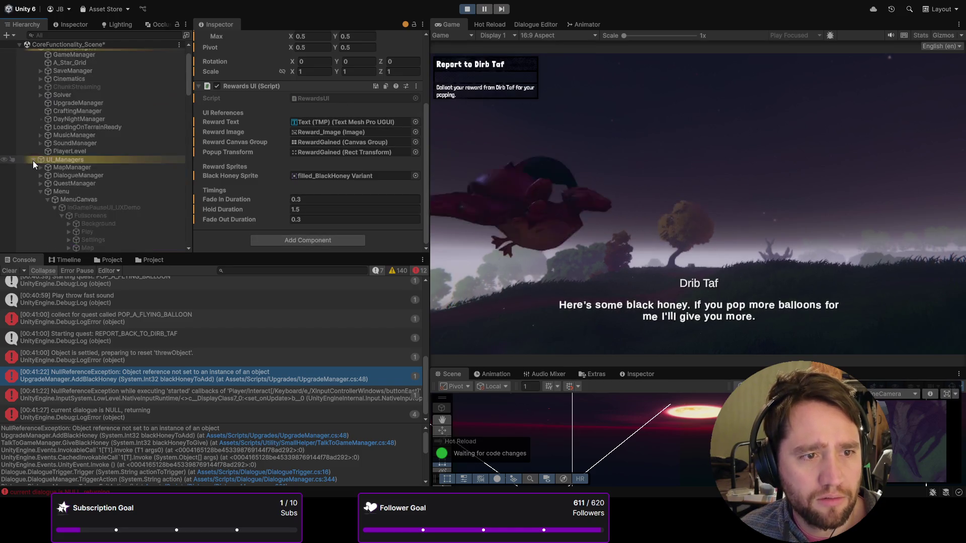
# - Trace the 'current dialogue is NULL' error to DialogueManager.cs line 193 and TalkToGameManager.cs line 48
pyautogui.click(218, 406)
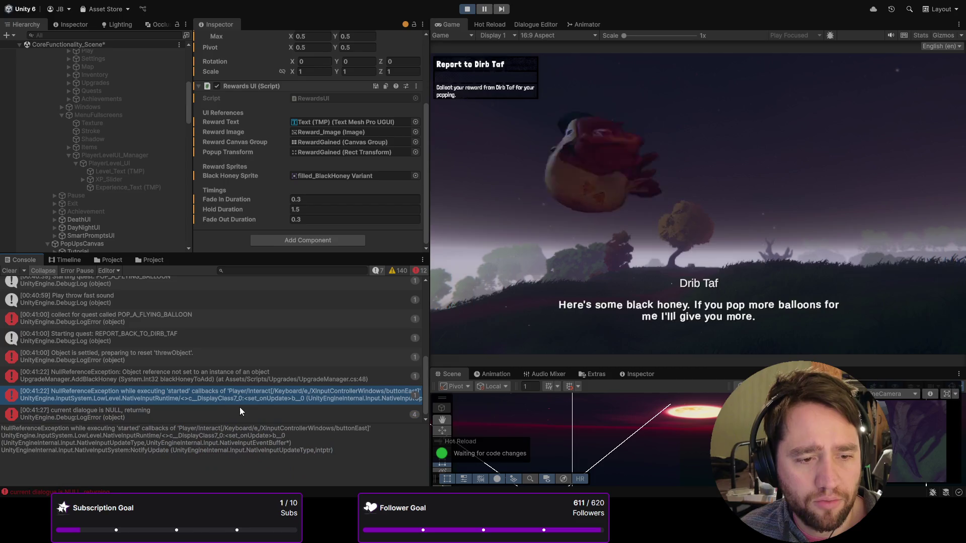
pyautogui.scroll(-1, 327, 412)
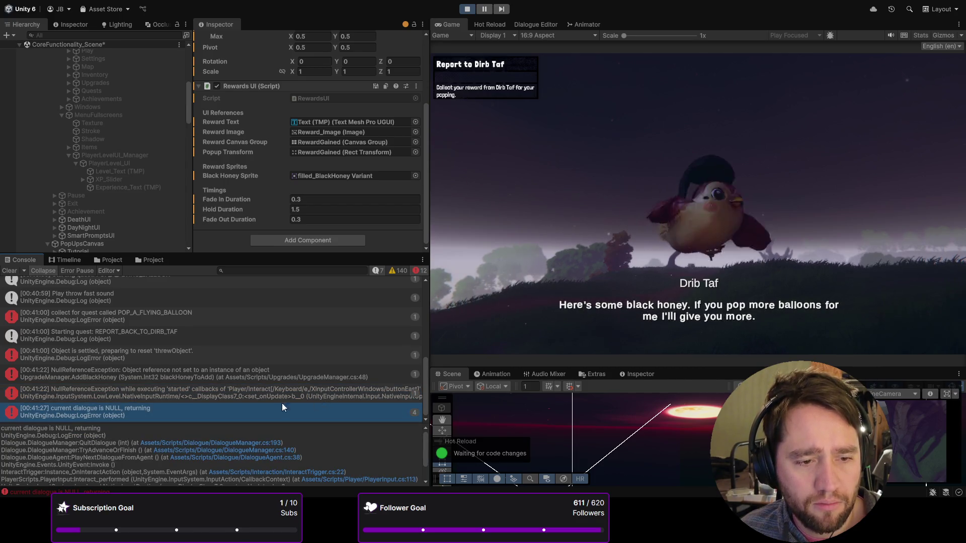
pyautogui.click(241, 443)
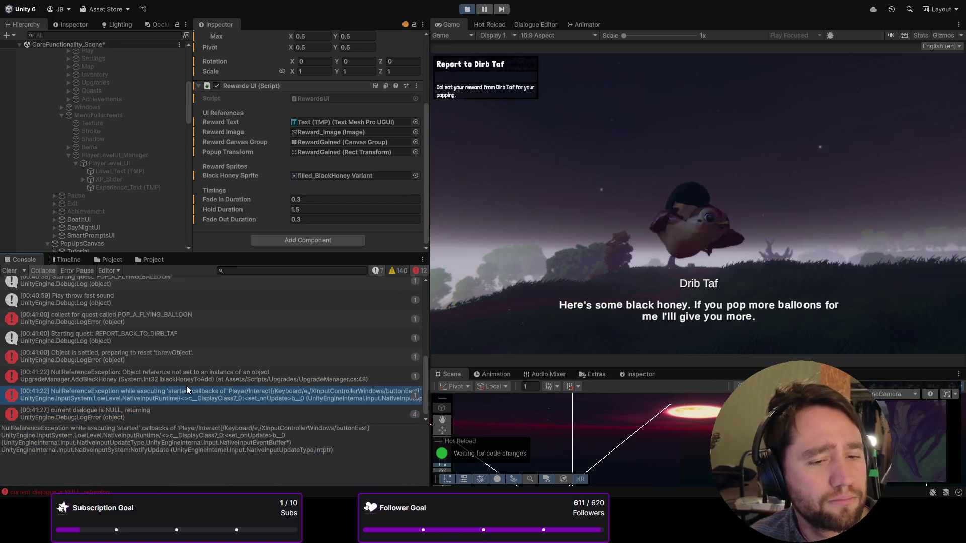
pyautogui.press('Up')
pyautogui.press('Up')
pyautogui.click(327, 445)
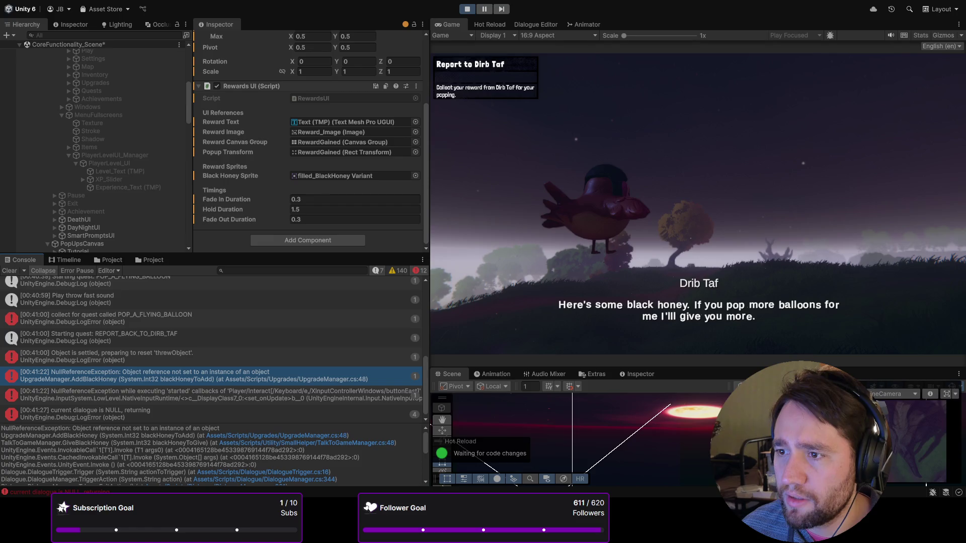
pyautogui.scroll(-5, 199, 455)
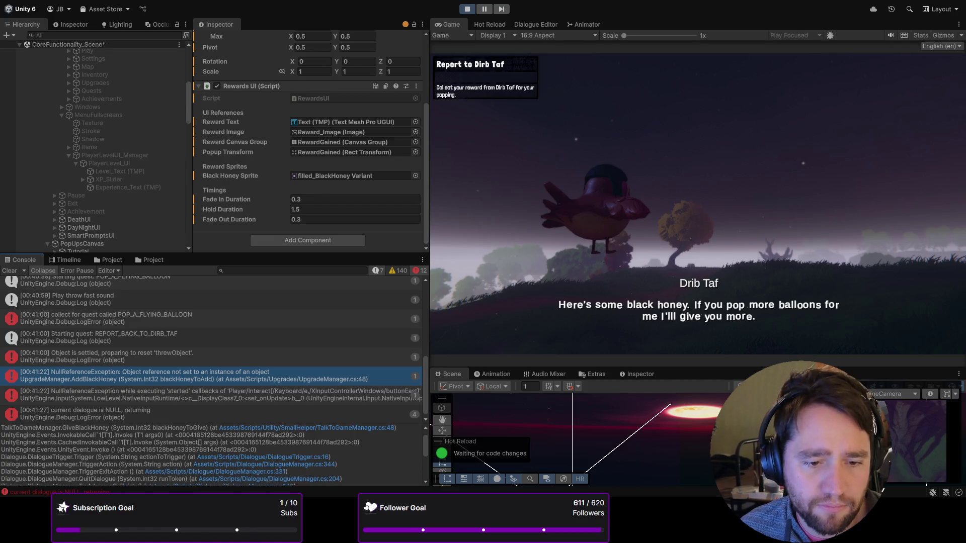
pyautogui.scroll(5, 199, 455)
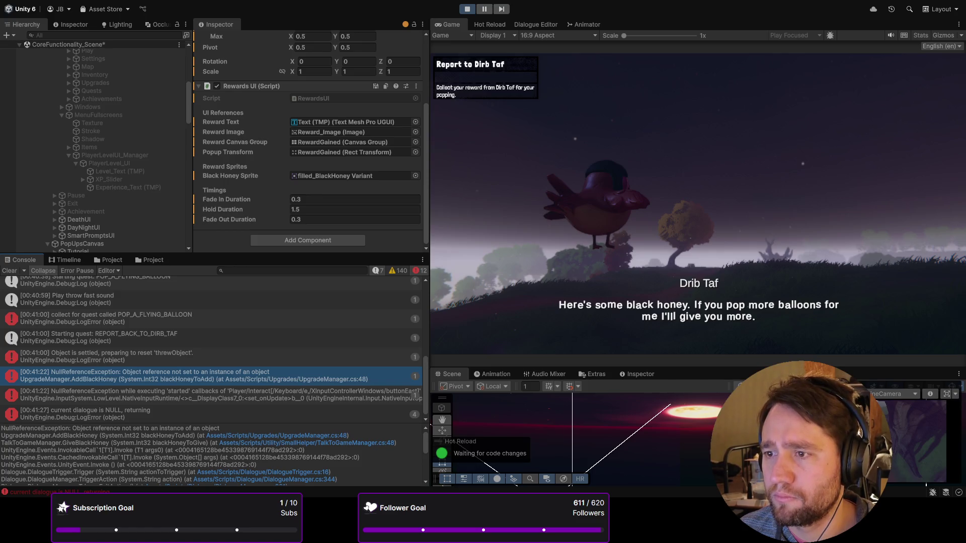
pyautogui.scroll(-8, 95, 146)
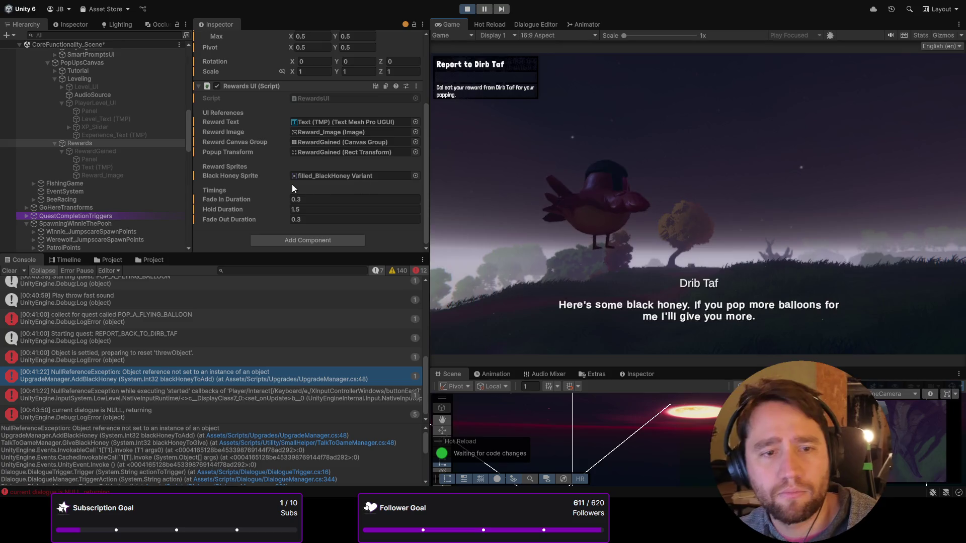
pyautogui.hotkey('ctrl', 'p')
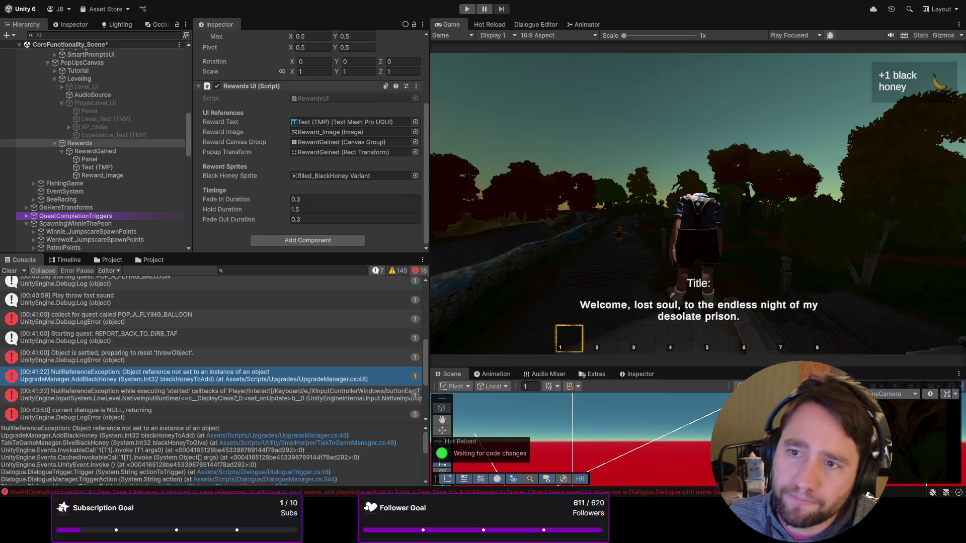
# - Bring up the Hot Reload panel to watch the code changes compile
pyautogui.click(500, 25)
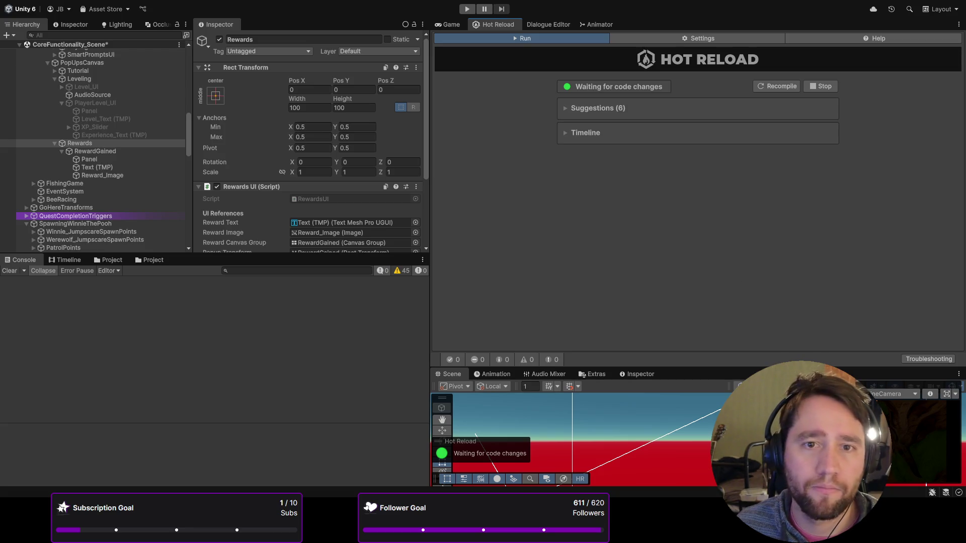
# - In Play mode, select UpgradeManager, clear the Console, and add 1 Black Honey
pyautogui.hotkey('ctrl', 'p')
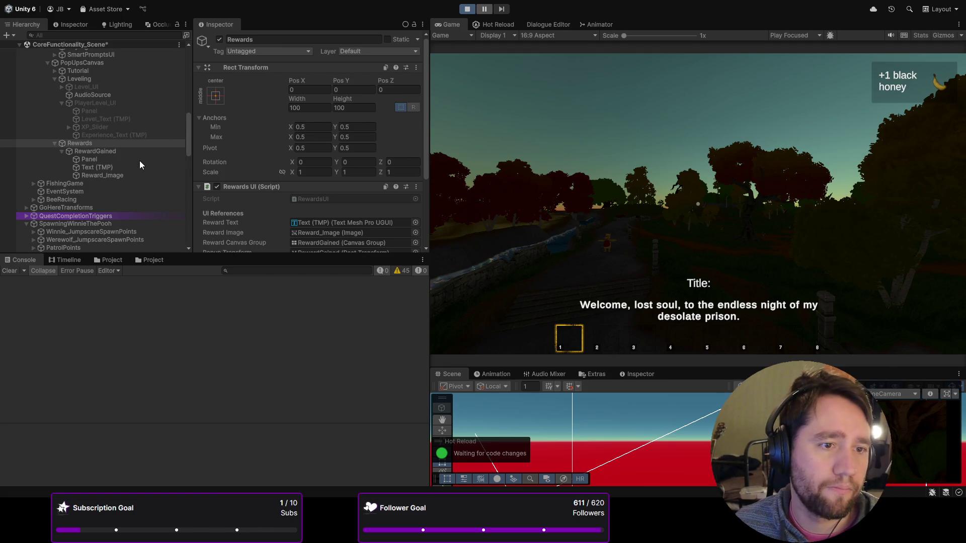
pyautogui.scroll(3, 134, 163)
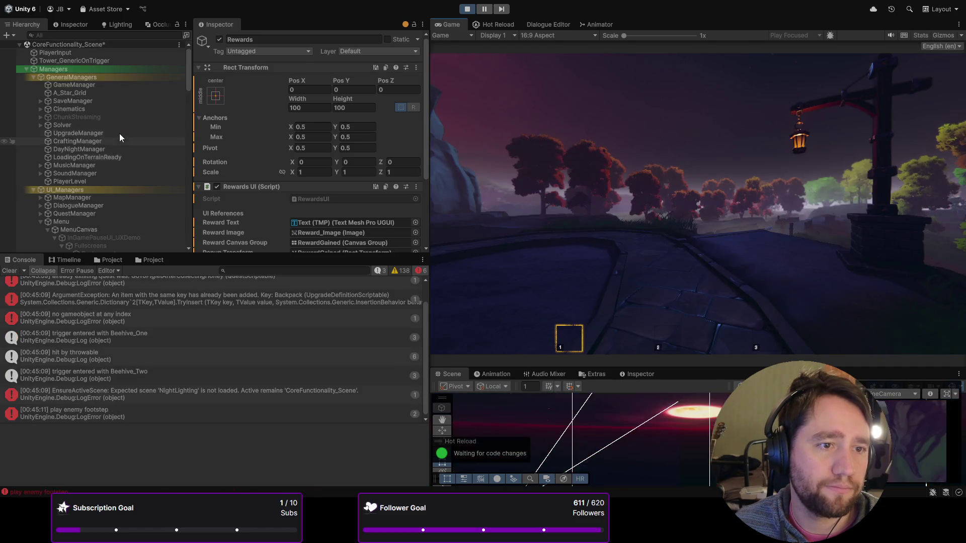
pyautogui.click(116, 132)
pyautogui.click(10, 271)
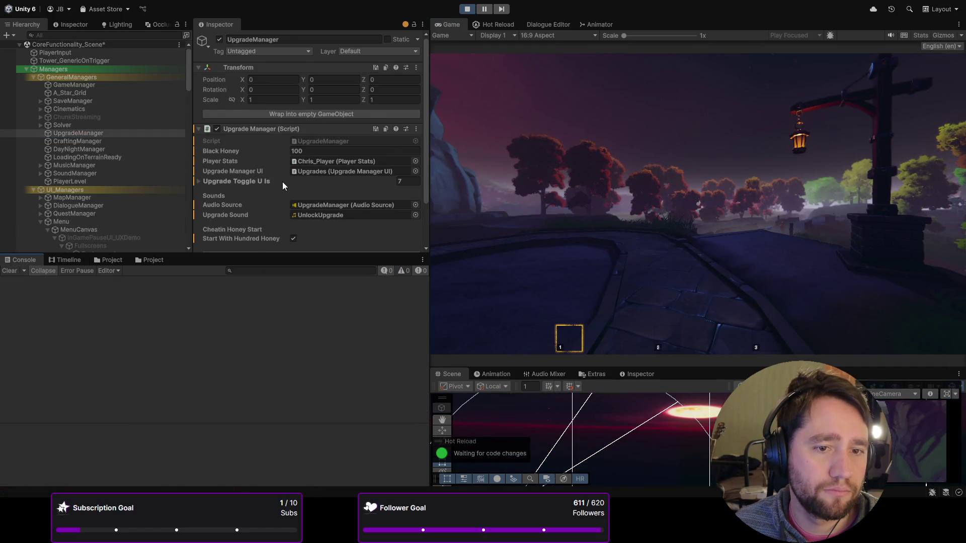
pyautogui.scroll(-3, 282, 182)
pyautogui.click(207, 204)
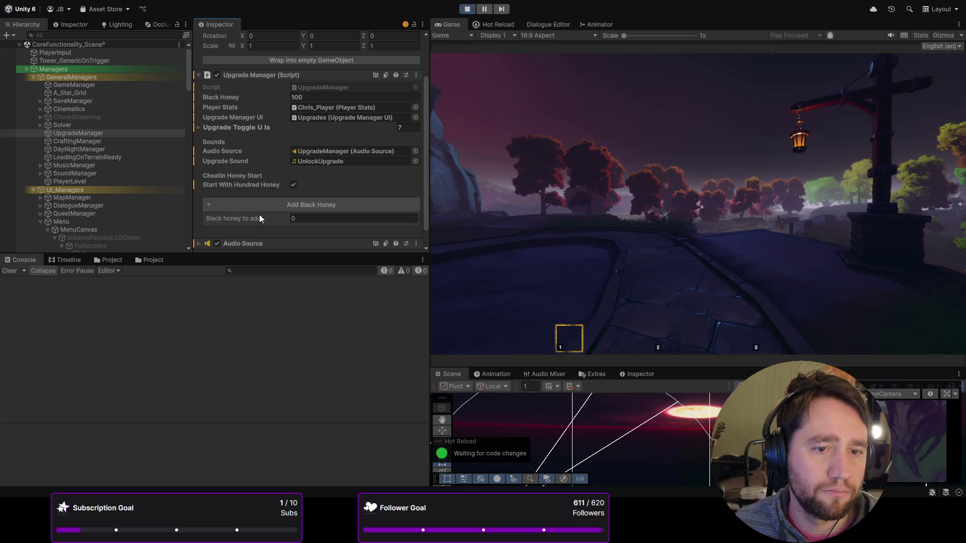
pyautogui.click(302, 219)
pyautogui.write('1')
pyautogui.click(297, 209)
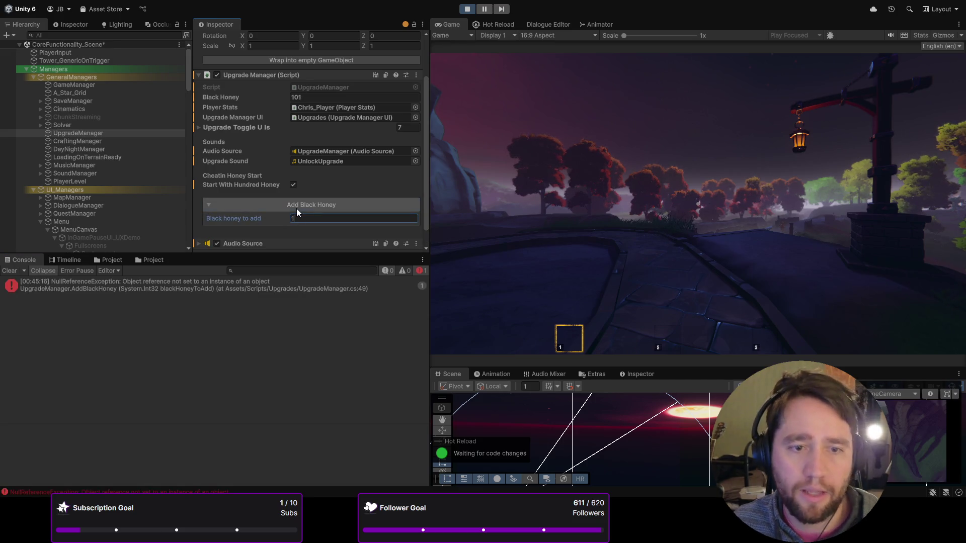
# - Keep adding Black Honey up to 120, then view the AddBlackHoney NullReferenceException stack trace
pyautogui.tripleClick(292, 204)
pyautogui.tripleClick(292, 204)
pyautogui.tripleClick(292, 204)
pyautogui.tripleClick(292, 204)
pyautogui.tripleClick(292, 205)
pyautogui.tripleClick(292, 204)
pyautogui.click(292, 204)
pyautogui.click(310, 97)
pyautogui.click(298, 289)
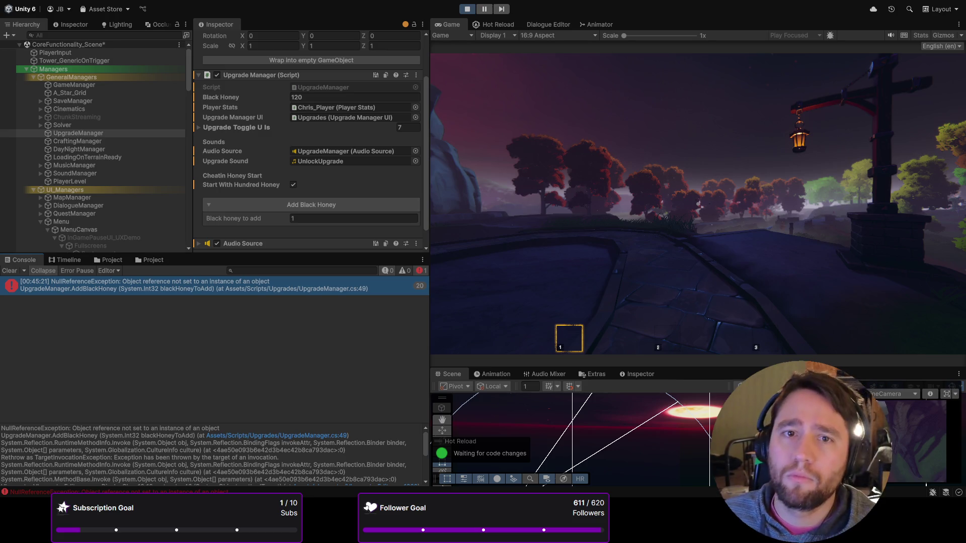
# - Exit Play mode with Ctrl+P and start the game again
pyautogui.hotkey('ctrl', 'p')
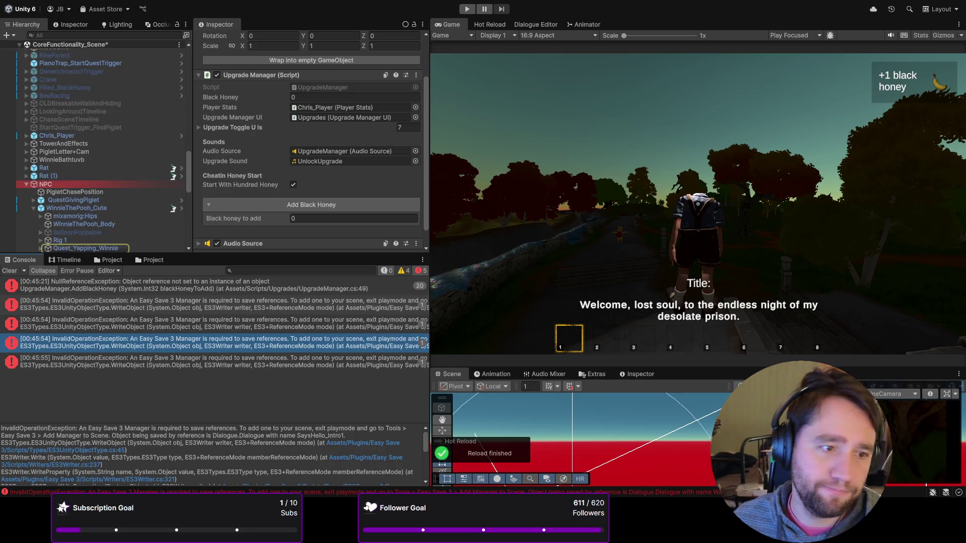
pyautogui.click(467, 9)
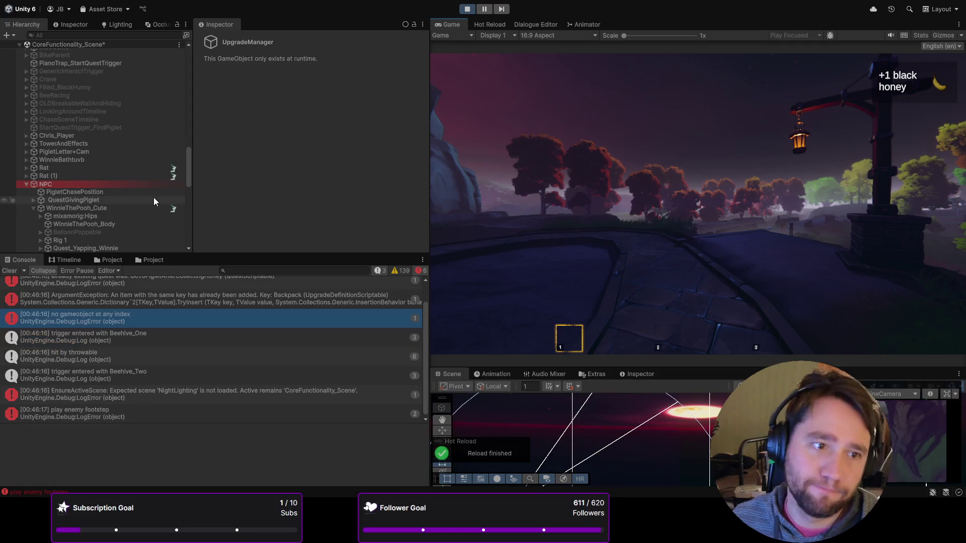
# - Select UpgradeManager, clear the Console, add Black Honey from 100, check the error trace, then stop
pyautogui.scroll(5, 121, 181)
pyautogui.scroll(5, 103, 149)
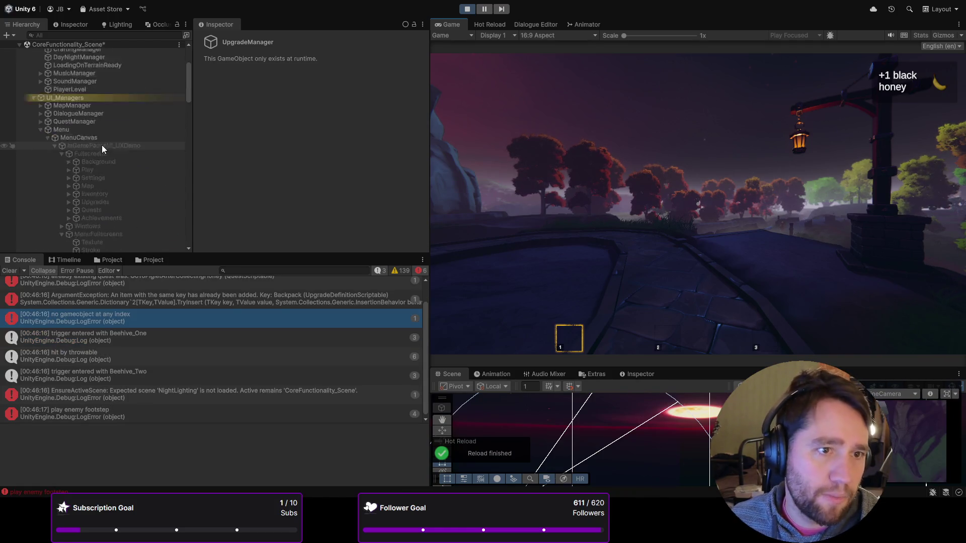
pyautogui.click(102, 143)
pyautogui.scroll(-3, 221, 147)
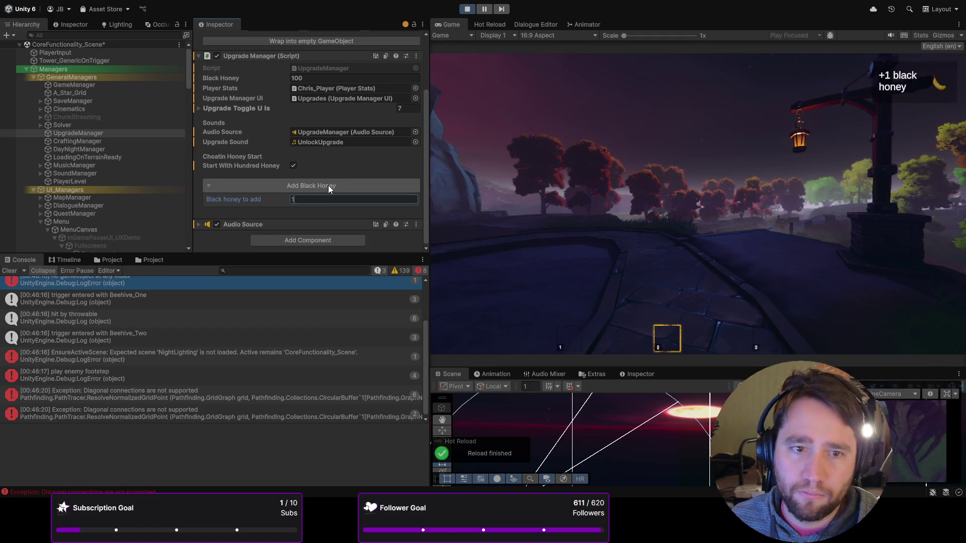
pyautogui.click(12, 270)
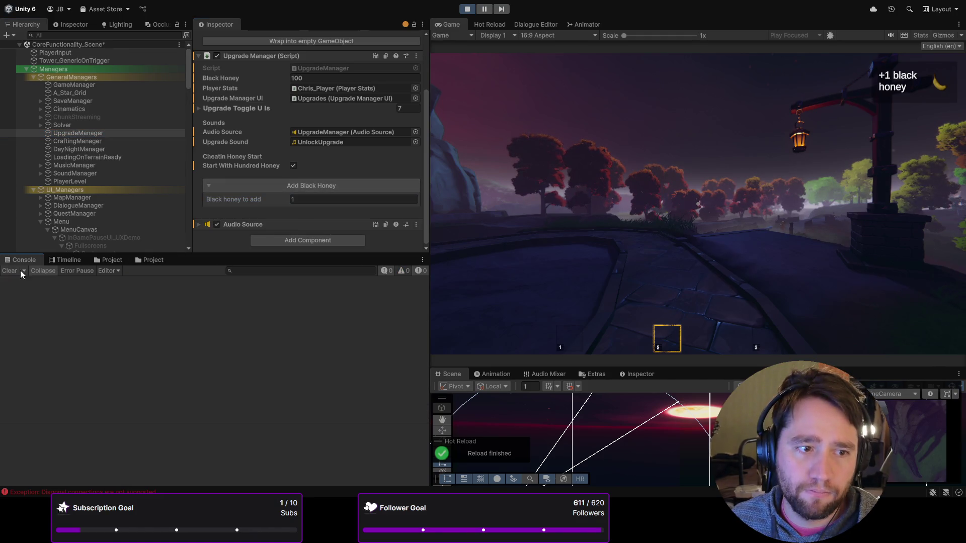
pyautogui.doubleClick(332, 186)
pyautogui.click(334, 186)
pyautogui.tripleClick(333, 185)
pyautogui.click(327, 285)
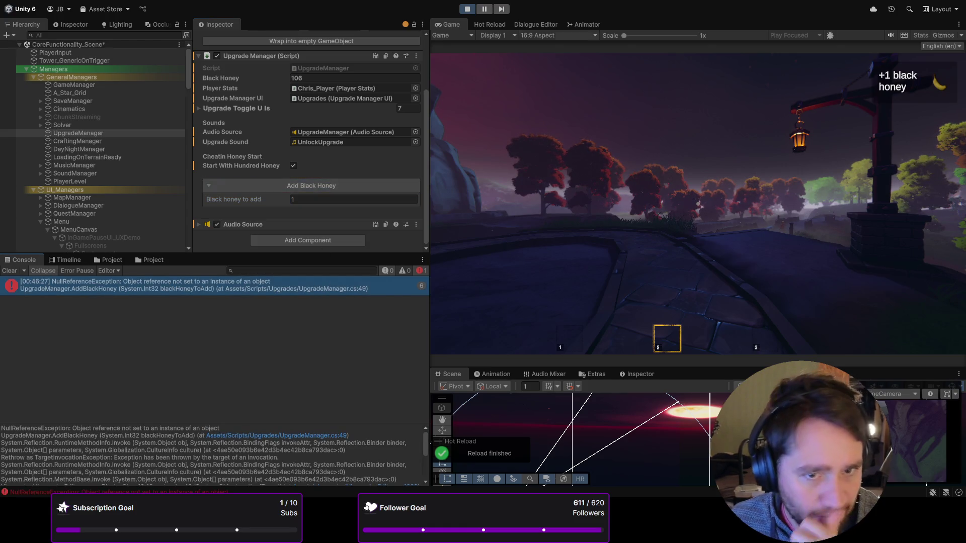
pyautogui.hotkey('ctrl', 'p')
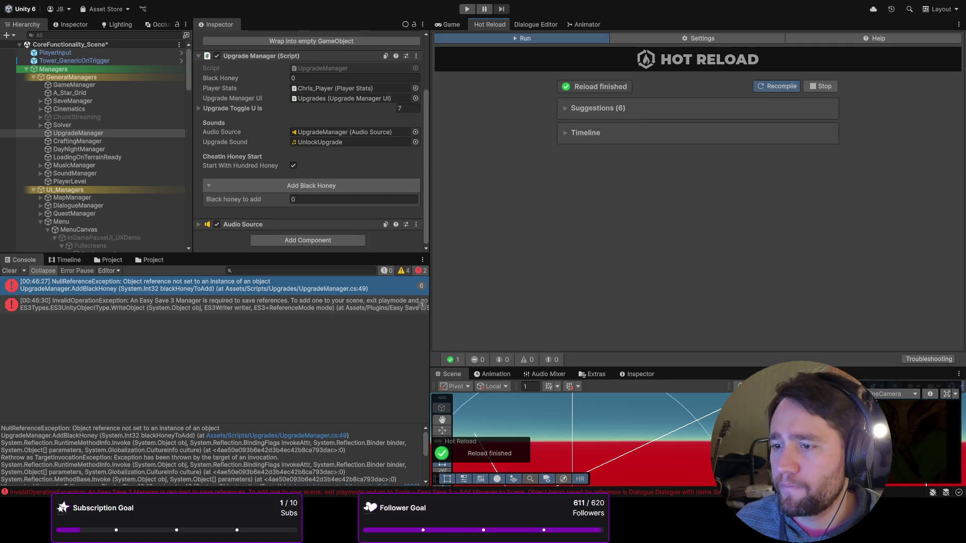
# - Recompile the scripts in Hot Reload, clear the Console, and start Play mode
pyautogui.click(777, 86)
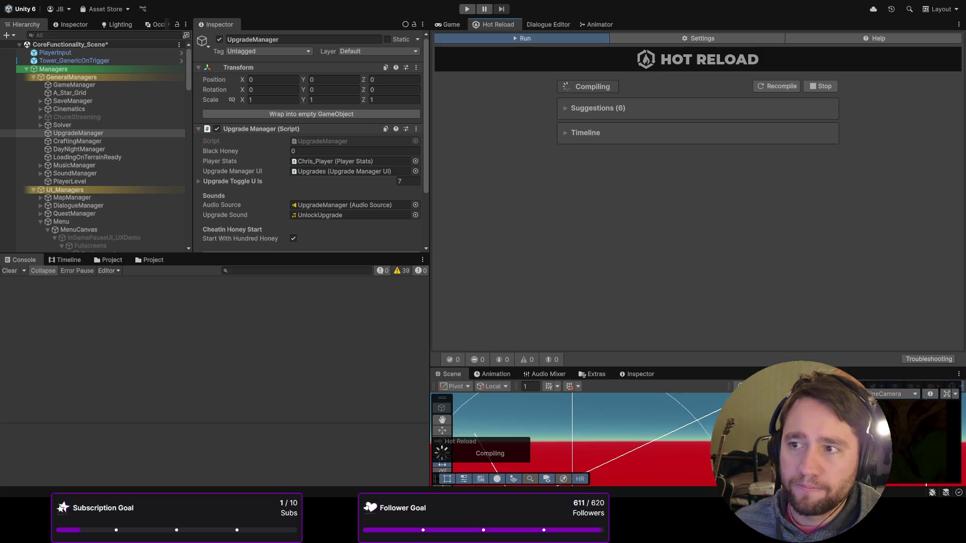
pyautogui.click(10, 272)
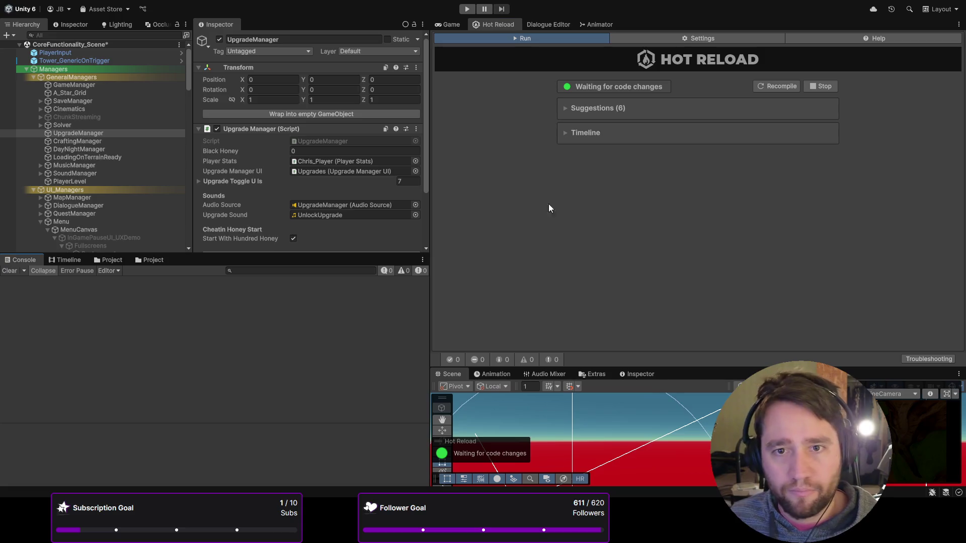
pyautogui.click(466, 9)
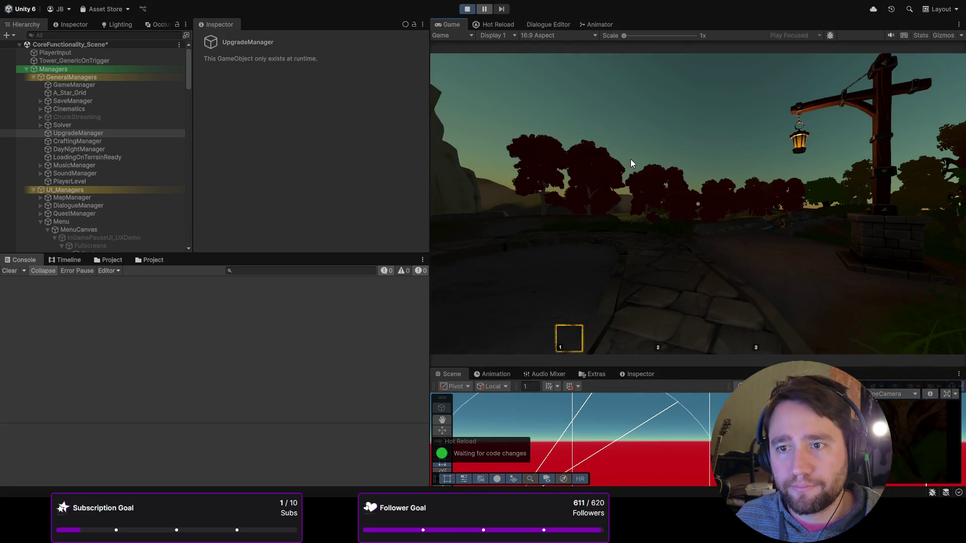
# - Clear the Console, add 1 Black Honey three times (100 to 103), then stop the game
pyautogui.click(9, 271)
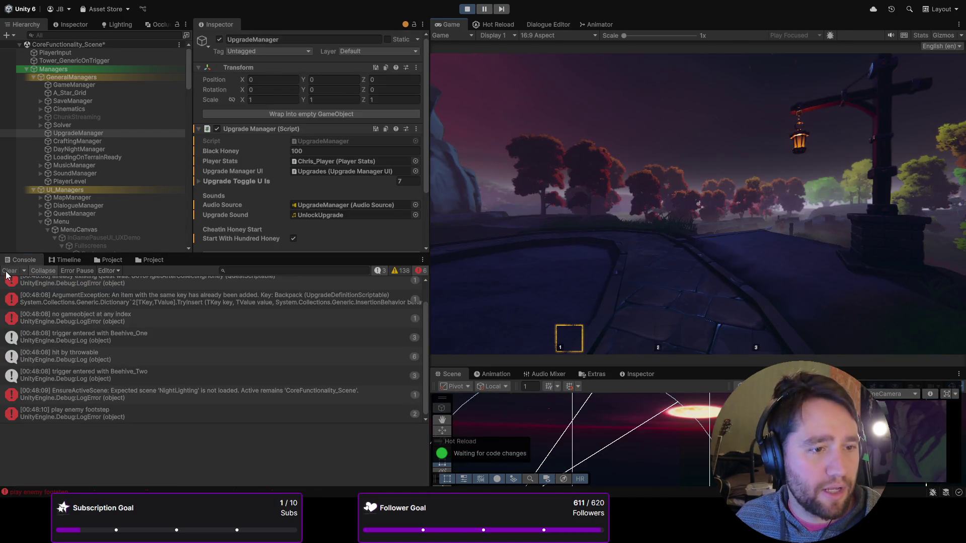
pyautogui.scroll(-3, 264, 204)
pyautogui.click(296, 201)
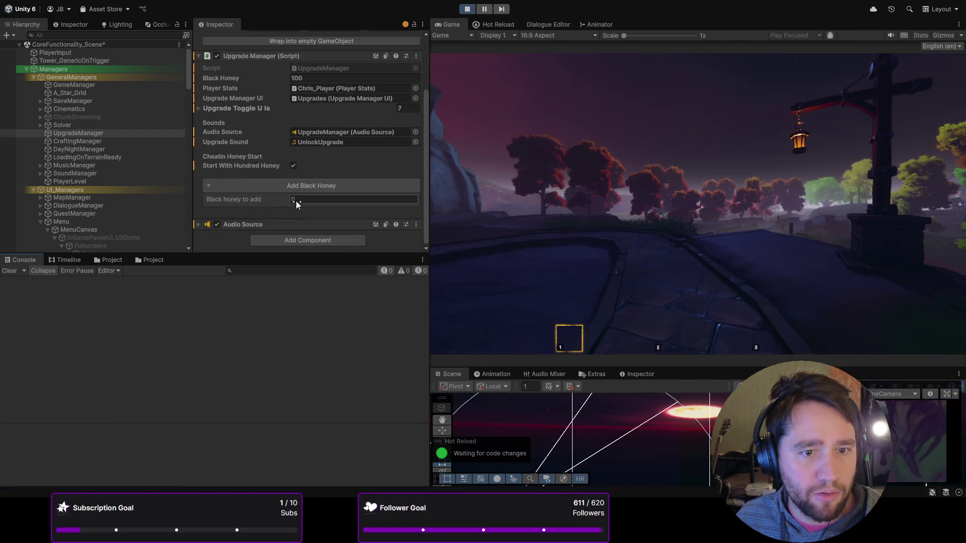
pyautogui.write('1')
pyautogui.click(312, 185)
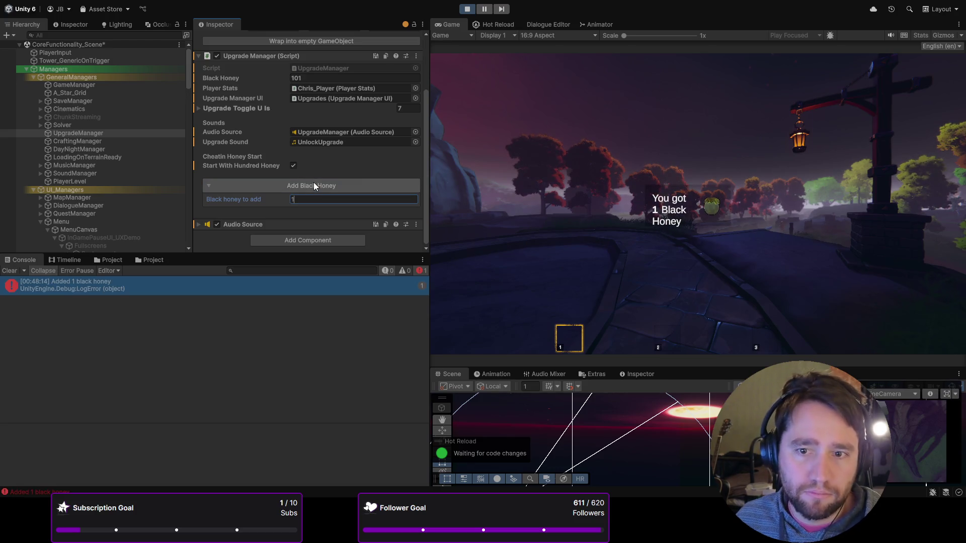
pyautogui.click(340, 189)
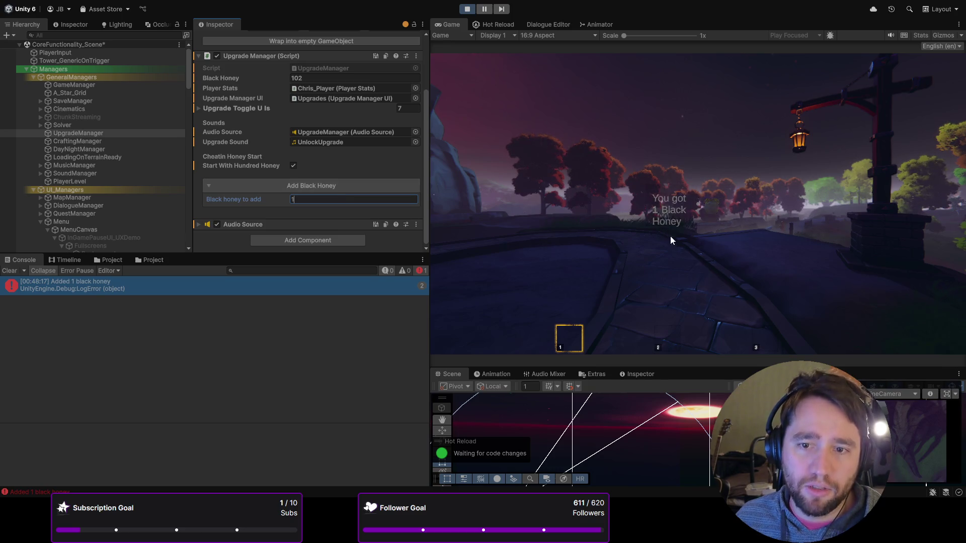
pyautogui.click(373, 186)
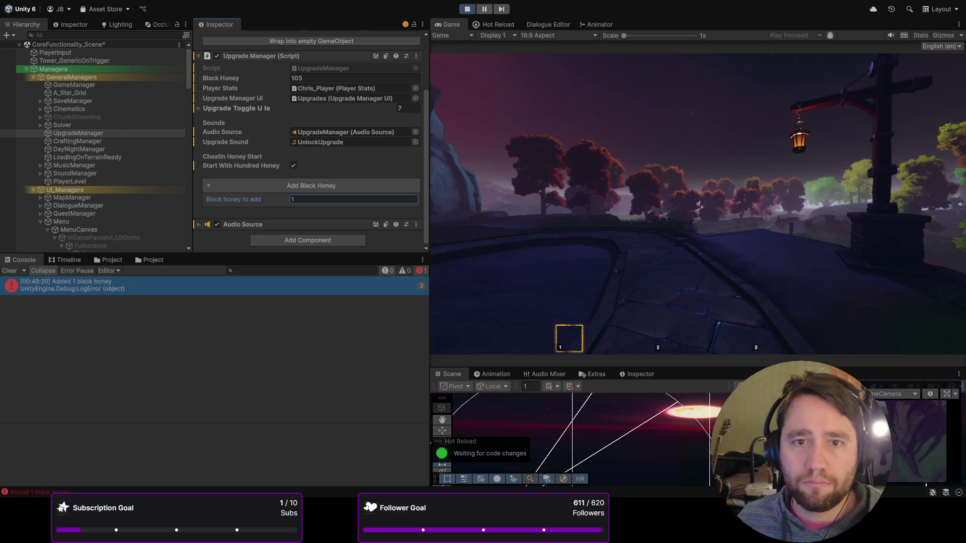
pyautogui.click(467, 9)
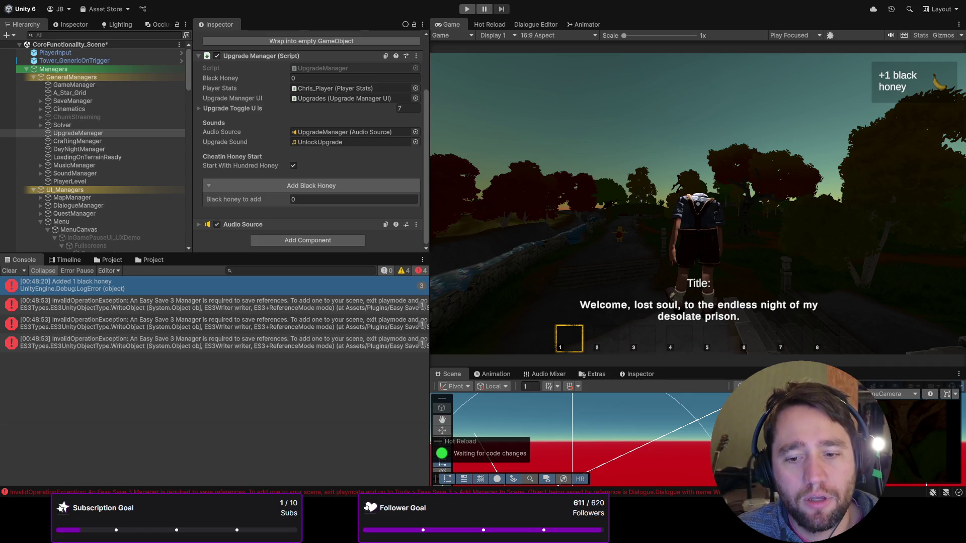
# - Review the 'Added 1 black honey' log message, then clear the Console
pyautogui.scroll(-10, 95, 227)
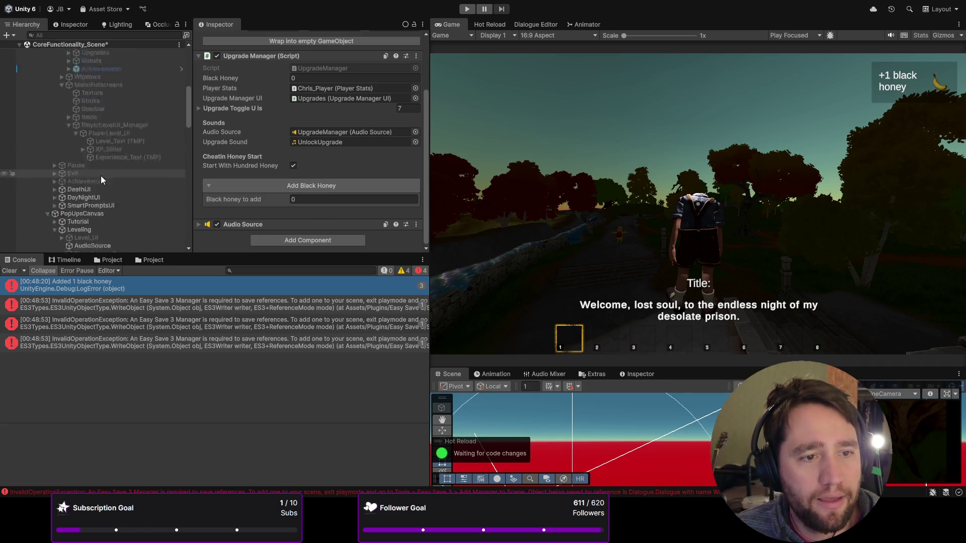
pyautogui.scroll(-15, 44, 162)
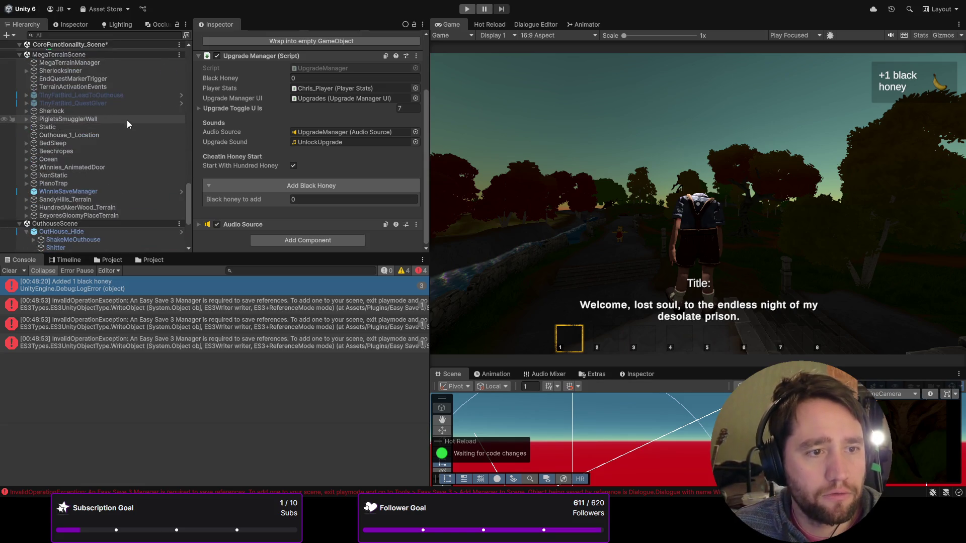
pyautogui.scroll(5, 95, 135)
pyautogui.click(10, 287)
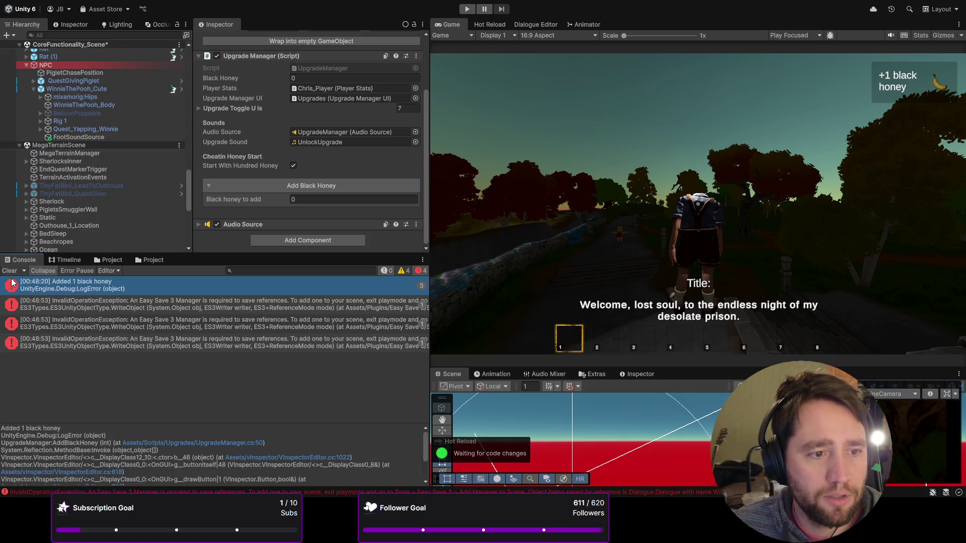
pyautogui.click(9, 271)
# - Inspect Chris_Player, then PlayerLevel and its XP requirements list for the first 20 levels
pyautogui.scroll(5, 110, 190)
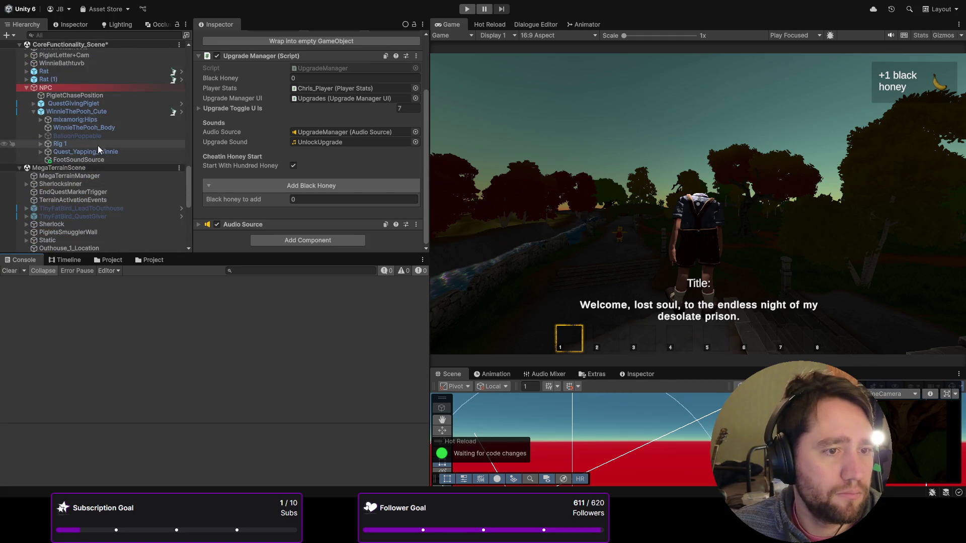
pyautogui.scroll(15, 80, 141)
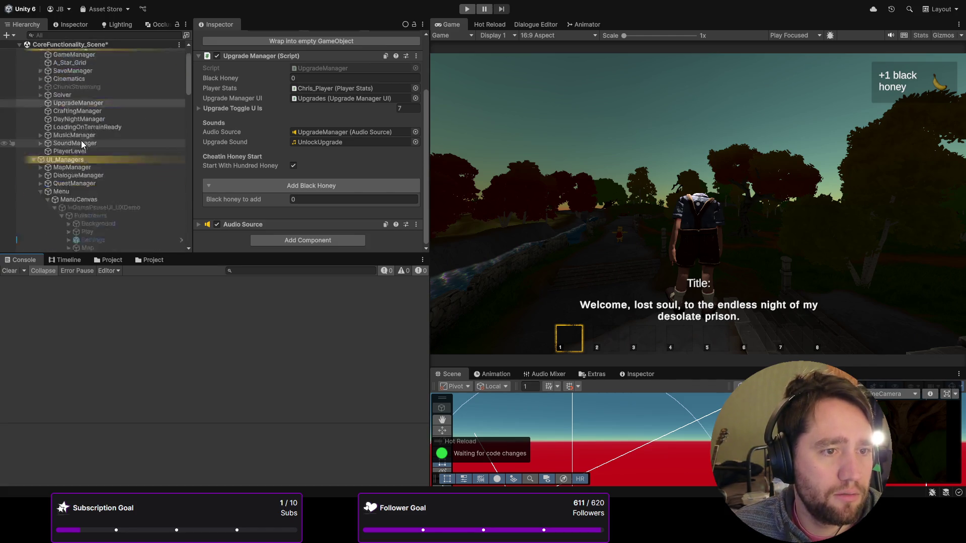
pyautogui.scroll(-15, 80, 139)
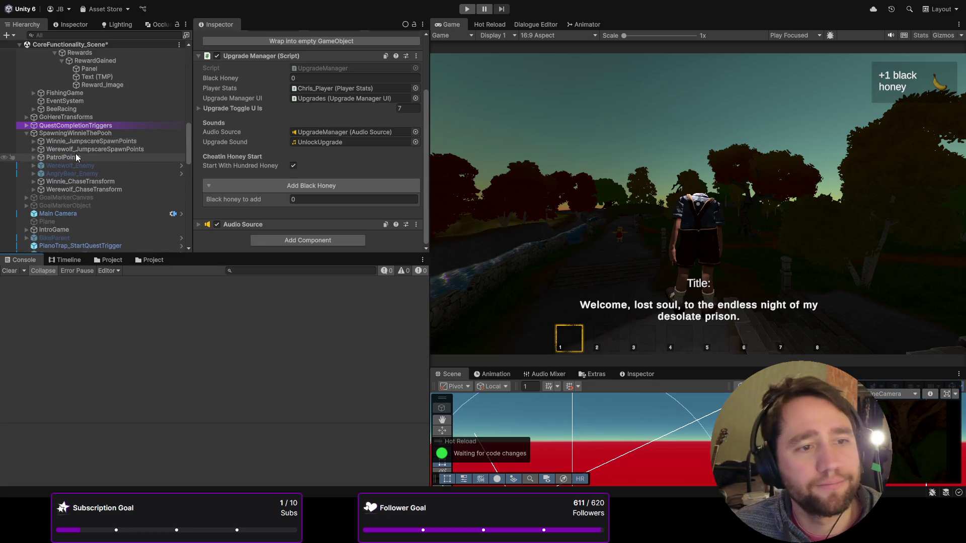
pyautogui.click(74, 197)
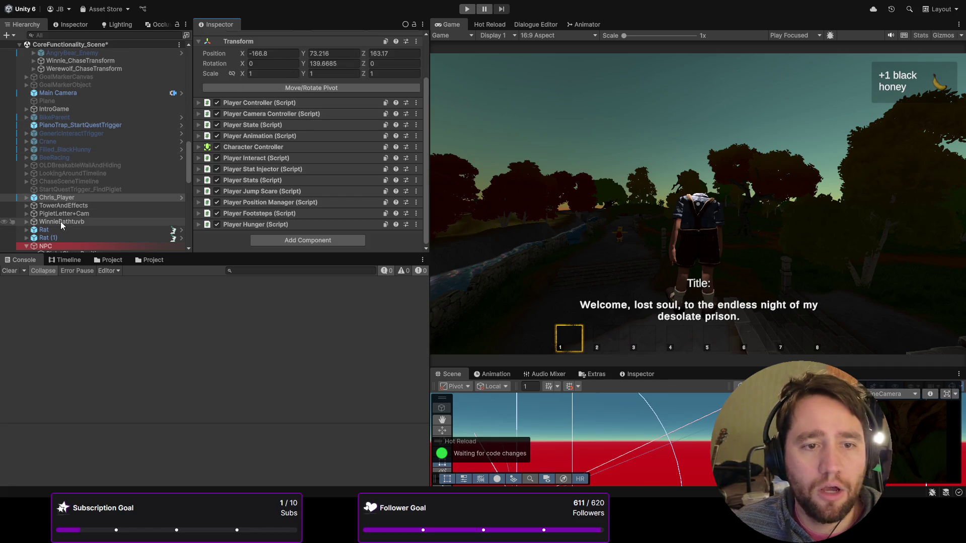
pyautogui.scroll(15, 59, 216)
pyautogui.scroll(8, 57, 199)
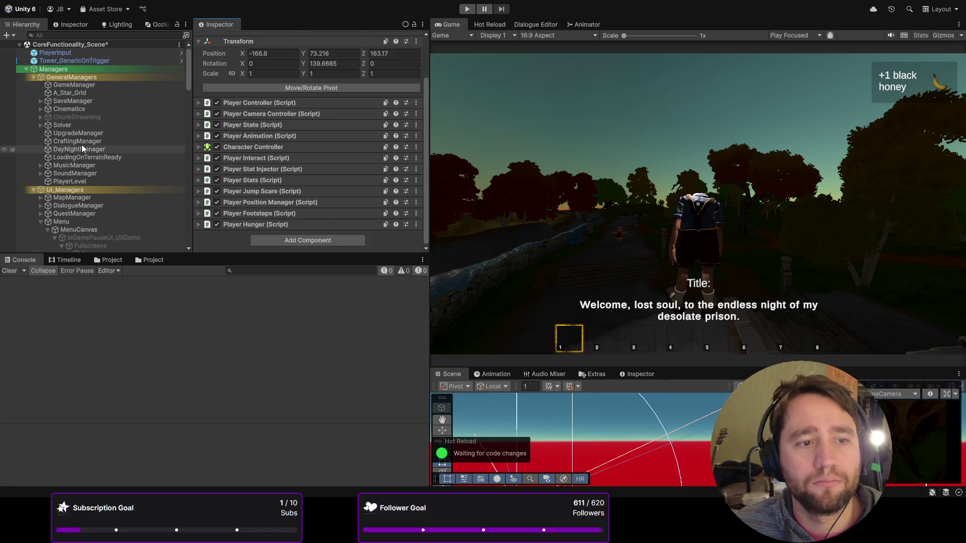
pyautogui.click(65, 182)
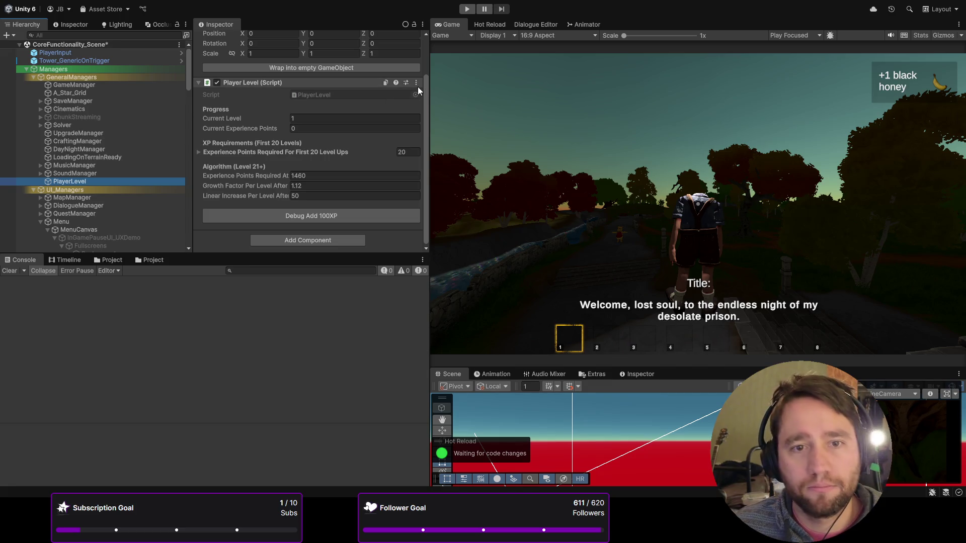
pyautogui.click(222, 152)
pyautogui.click(222, 152)
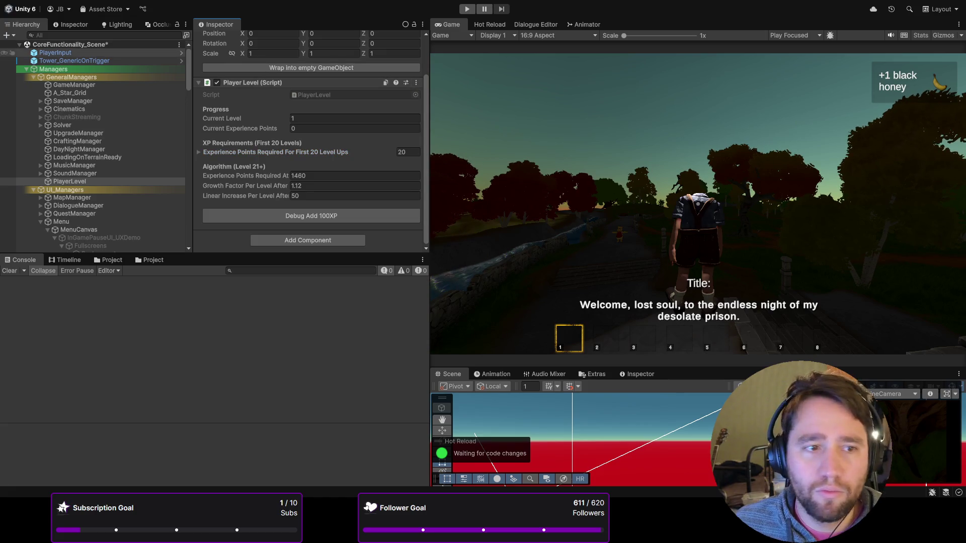
# - Select PlayerLevelUI_Manager to view its Player Level UI references
pyautogui.scroll(-4, 91, 131)
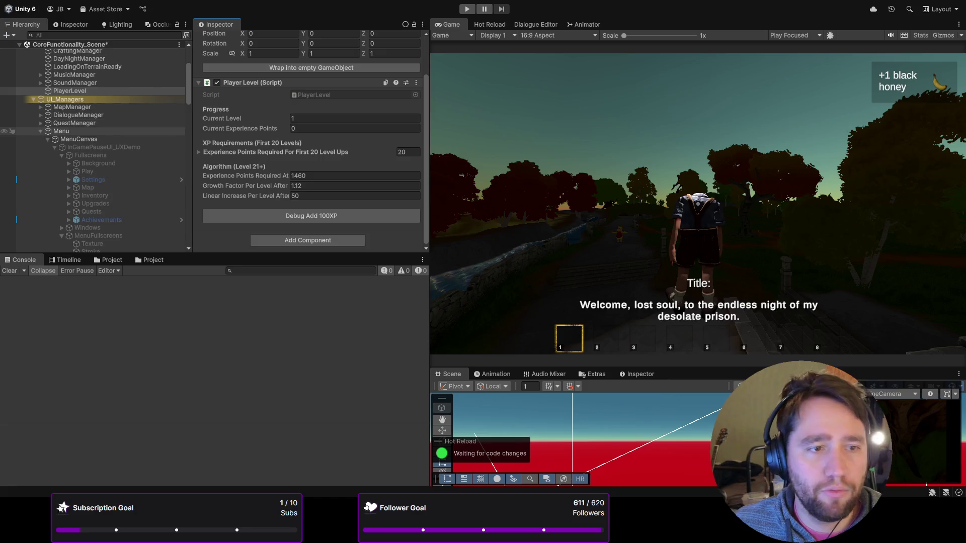
pyautogui.scroll(-1, 90, 131)
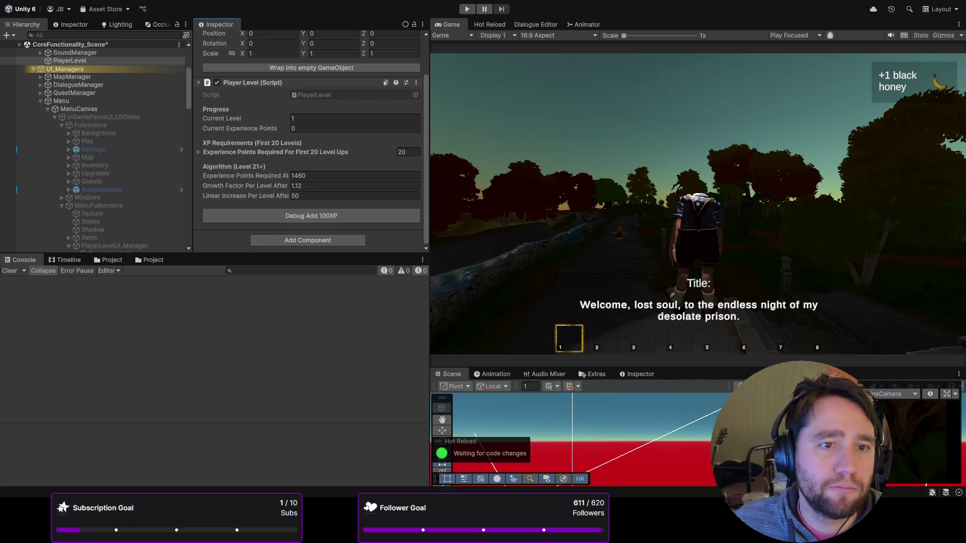
pyautogui.scroll(-4, 91, 146)
pyautogui.click(115, 125)
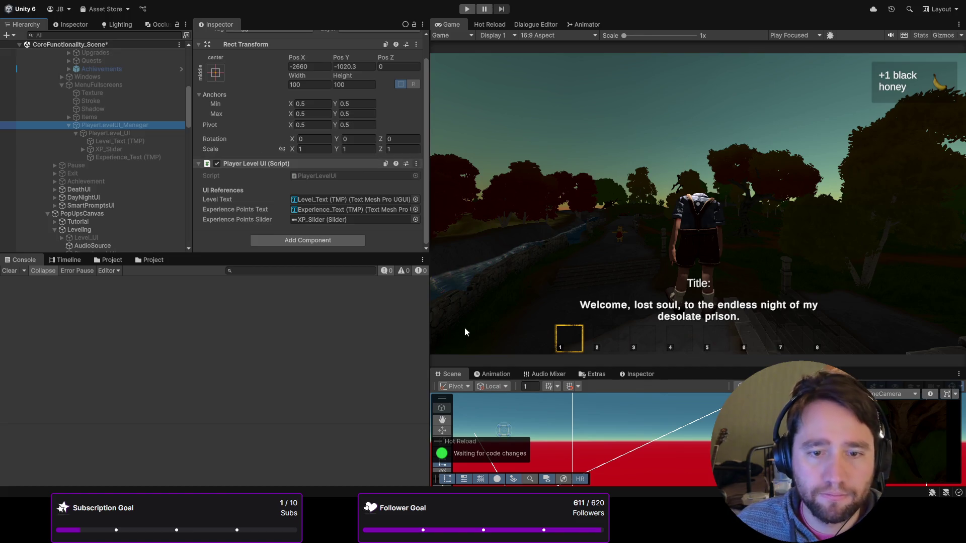
# - Return focus to the running game and make the upper panels slightly taller
pyautogui.click(443, 297)
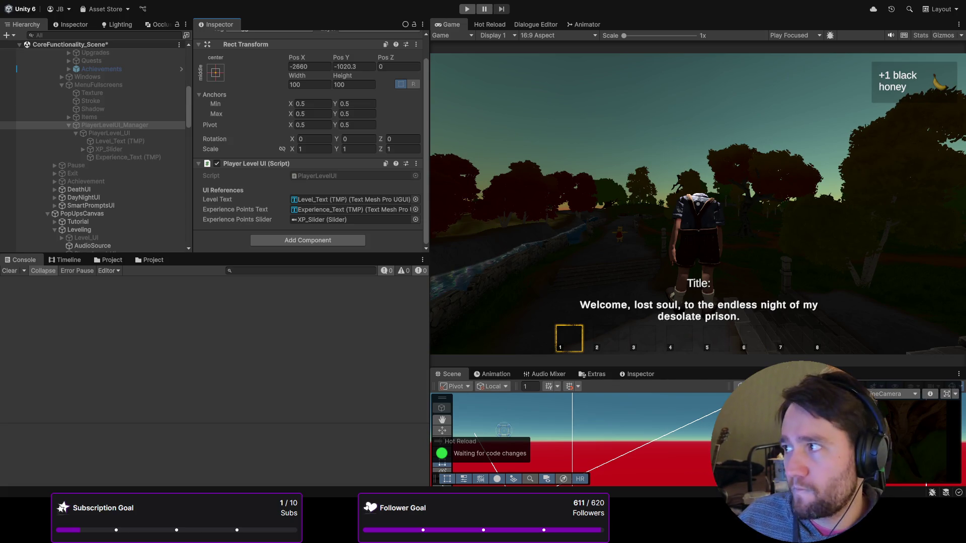
pyautogui.scroll(3, 96, 141)
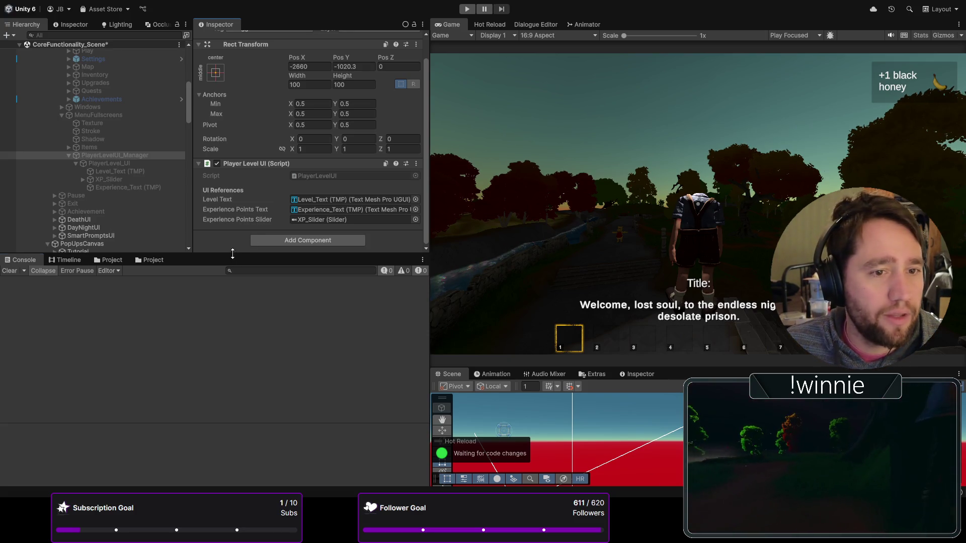
pyautogui.moveTo(233, 257); pyautogui.dragTo(233, 262)
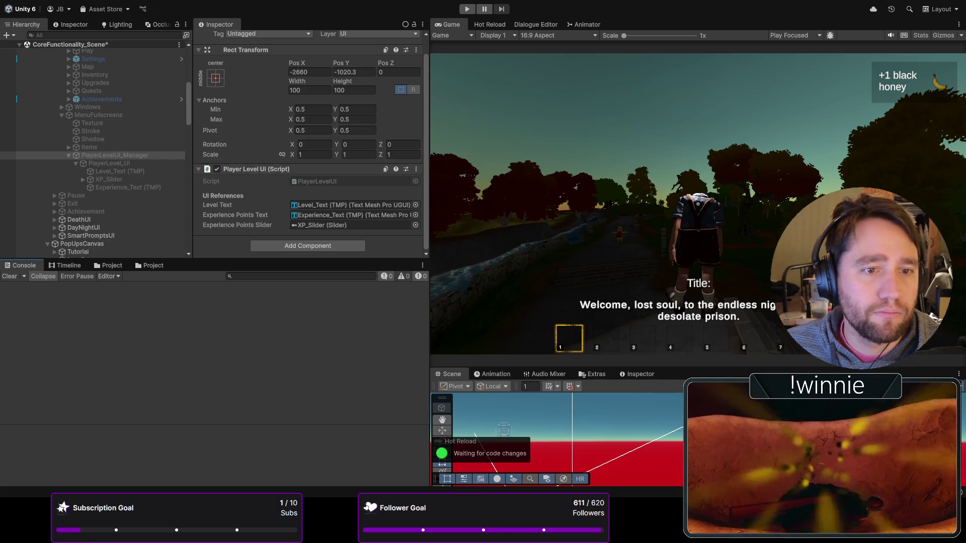
pyautogui.scroll(-5, 93, 151)
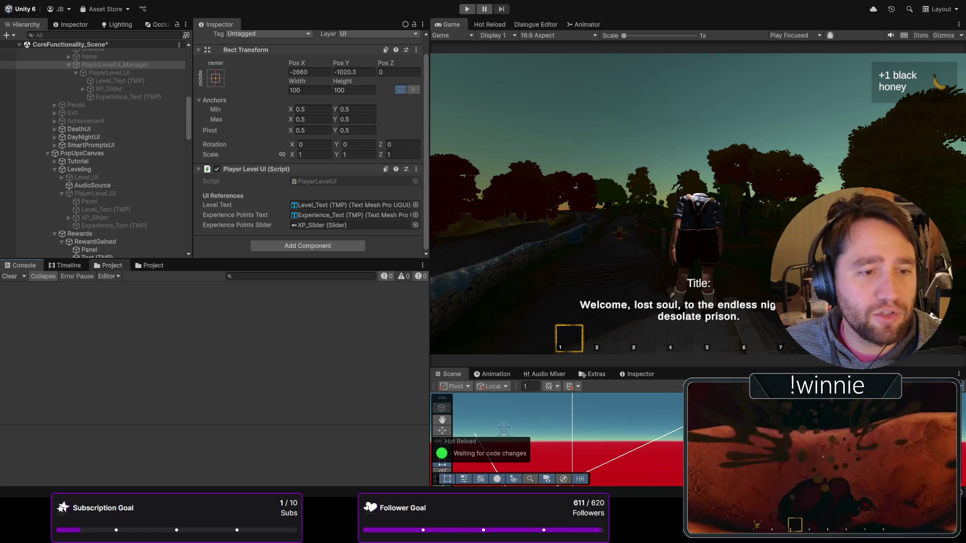
# - Show the Project panel with the Assets/Scripts/UI/Menu folder contents
pyautogui.click(110, 265)
pyautogui.click(152, 358)
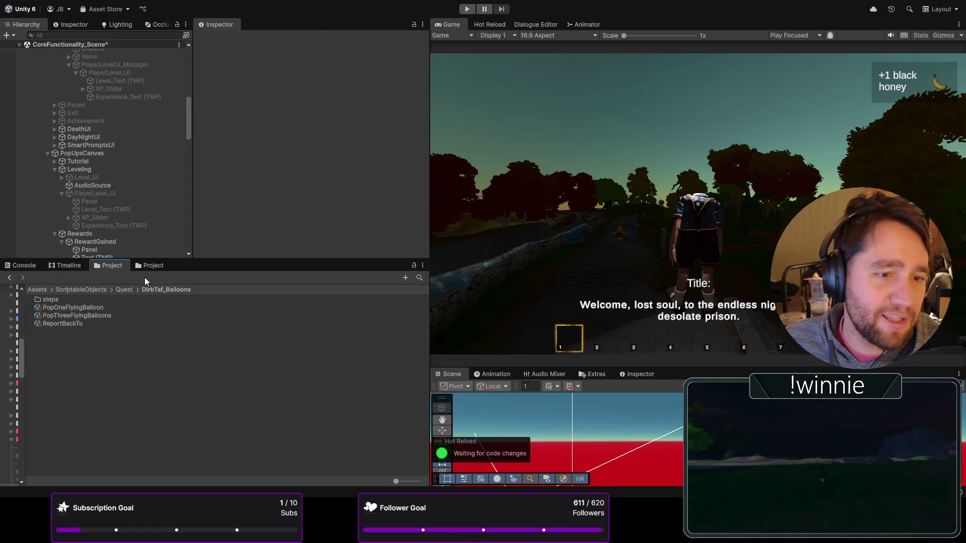
pyautogui.click(148, 268)
pyautogui.click(110, 265)
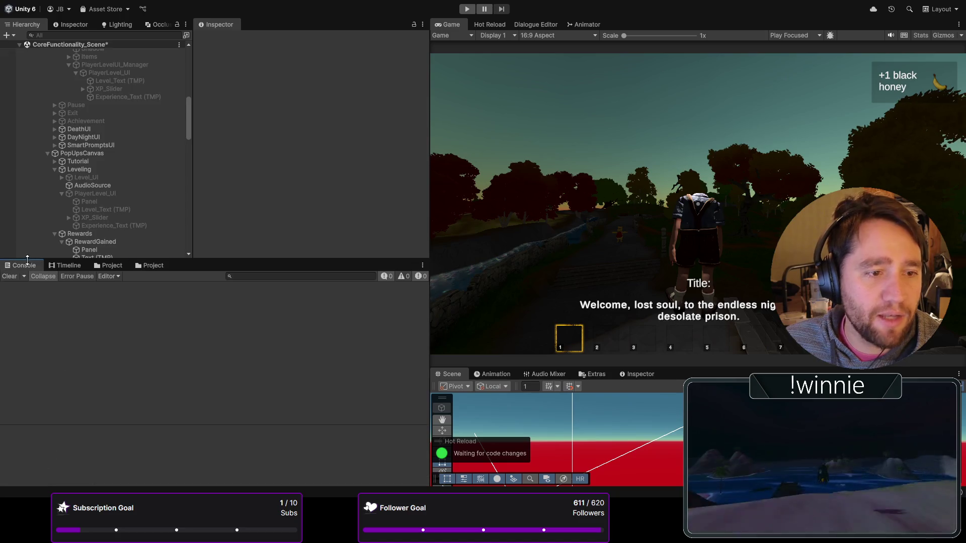
pyautogui.click(147, 265)
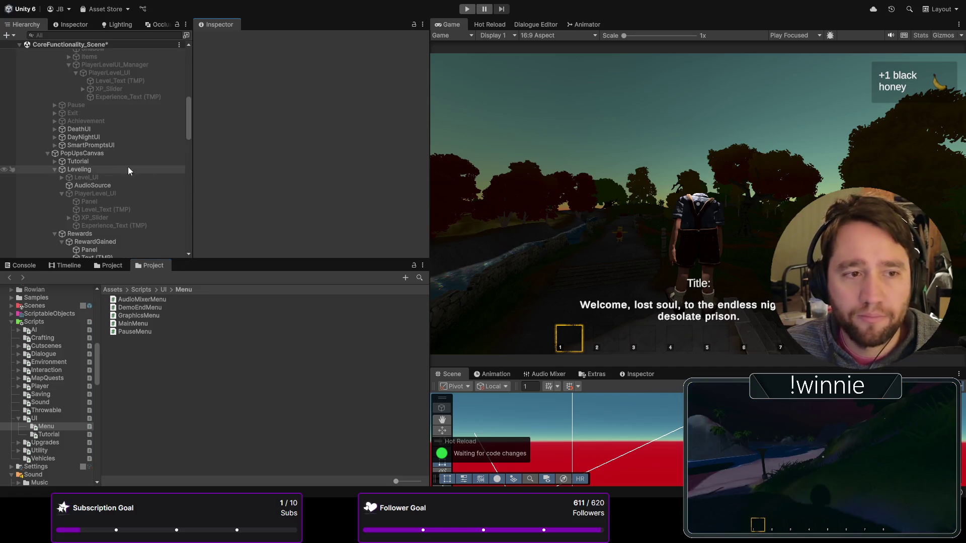
# - Inspect the Leveling popup, then select PlayerLevel to show its Current Level 1 settings
pyautogui.scroll(10, 122, 166)
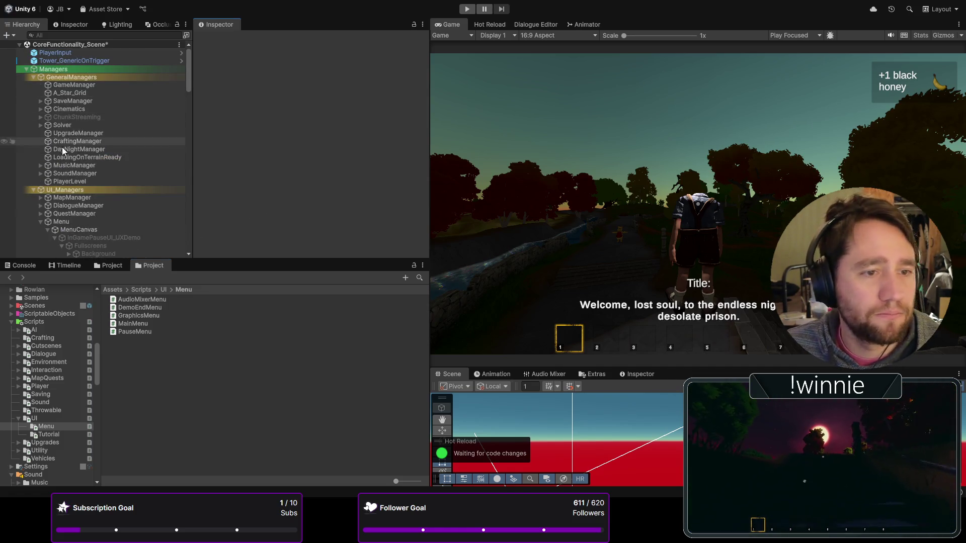
pyautogui.scroll(-5, 85, 174)
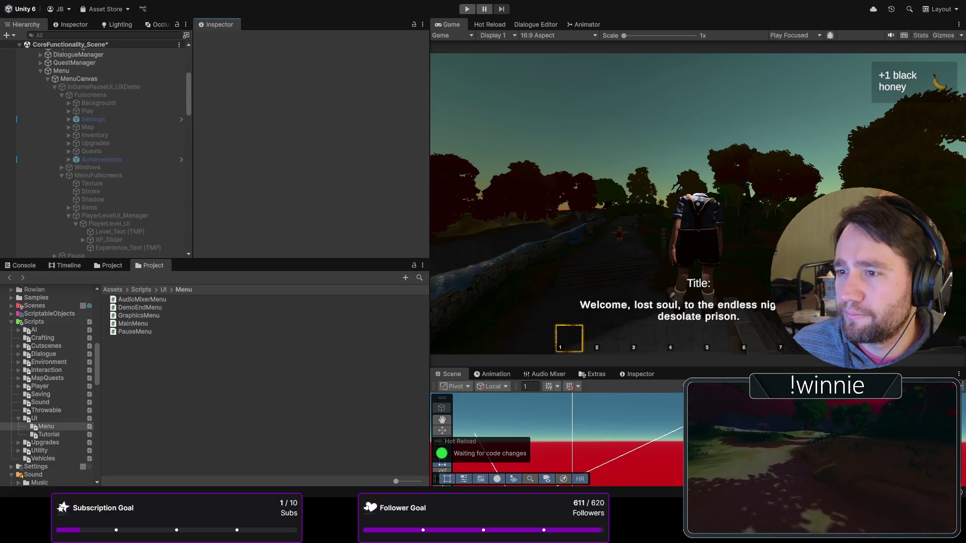
pyautogui.scroll(-5, 101, 181)
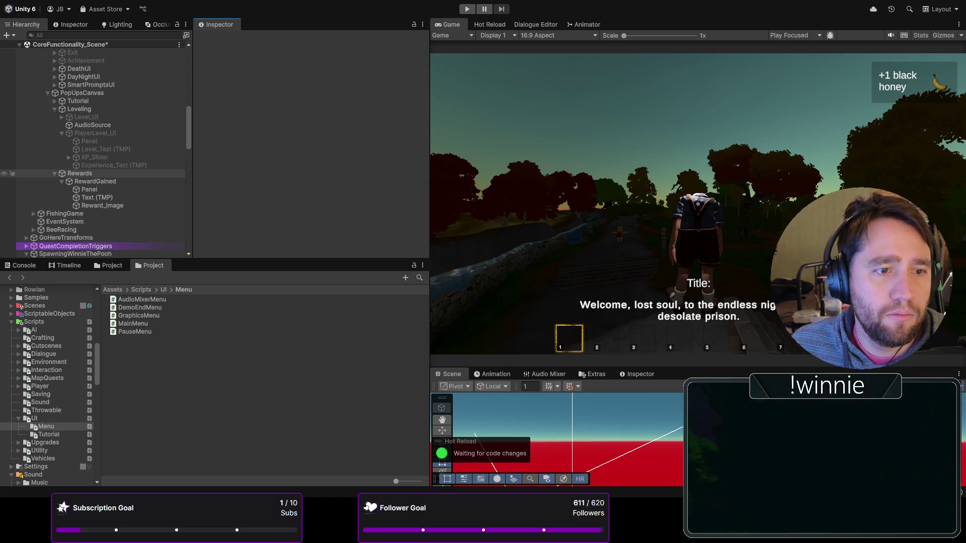
pyautogui.click(88, 93)
pyautogui.scroll(-5, 212, 121)
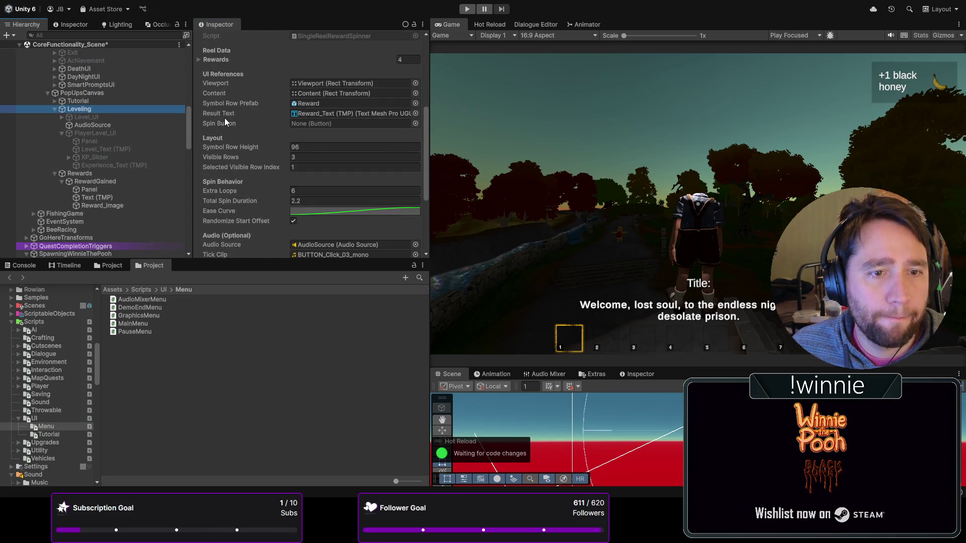
pyautogui.scroll(10, 123, 126)
pyautogui.click(72, 180)
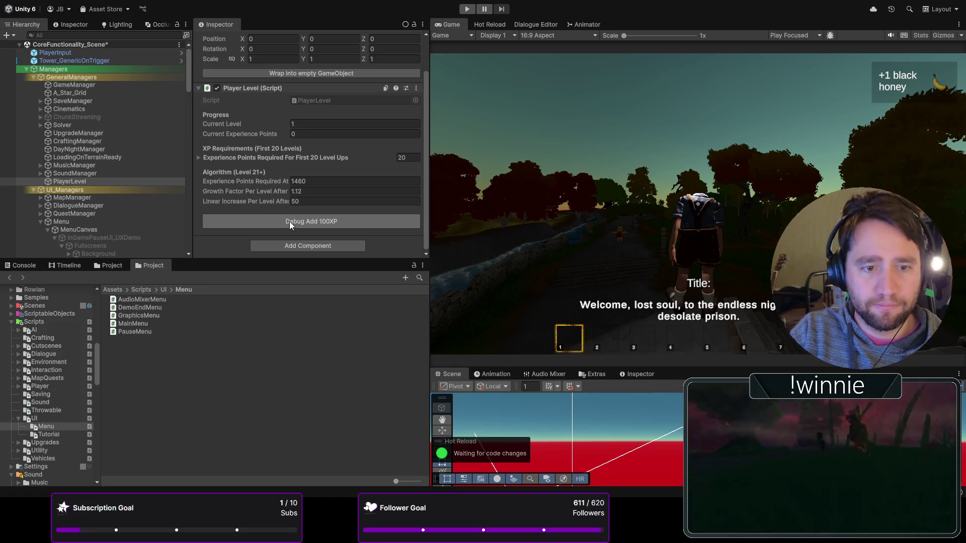
# - Inspect the PlayerLevel_UI object and PlayerLevelUI_Manager's UI references
pyautogui.scroll(-3, 290, 222)
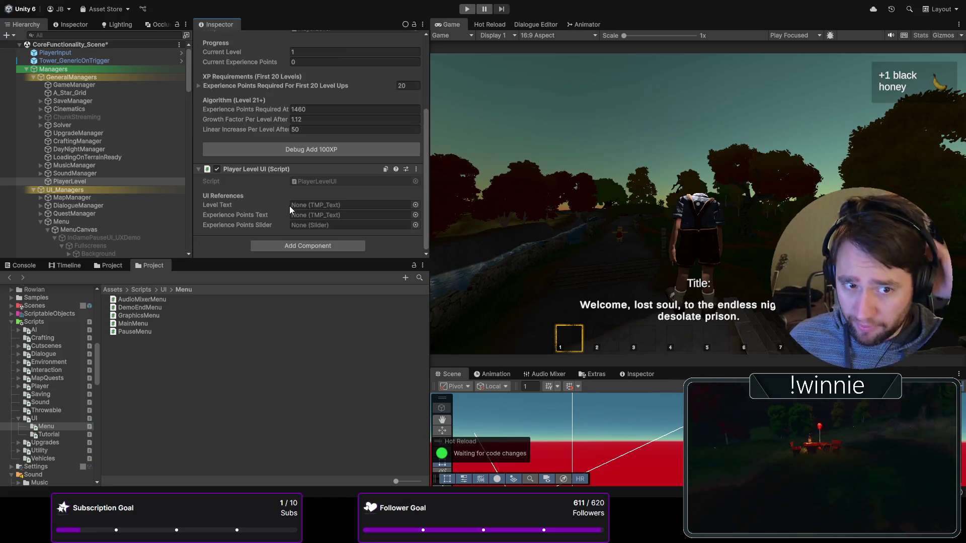
pyautogui.scroll(-5, 86, 146)
pyautogui.scroll(-4, 86, 146)
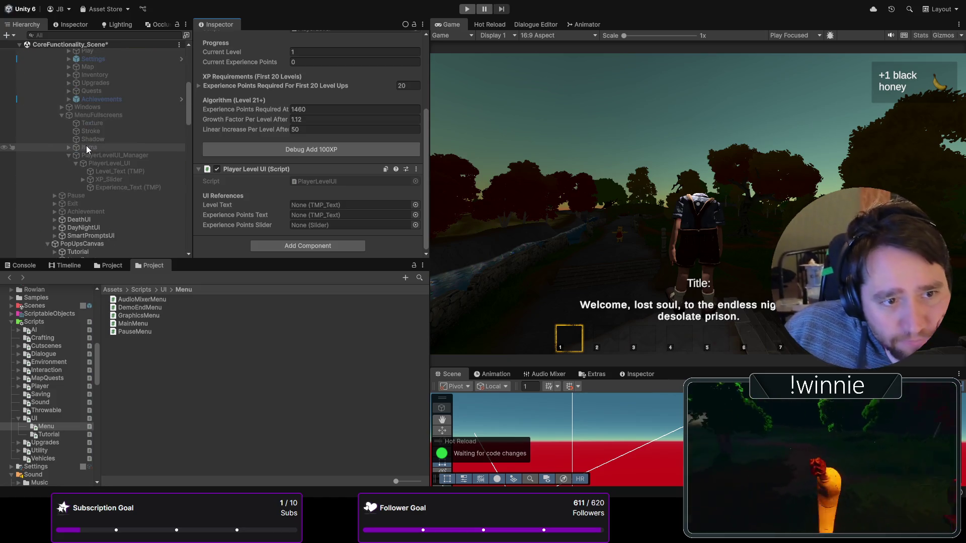
pyautogui.click(95, 164)
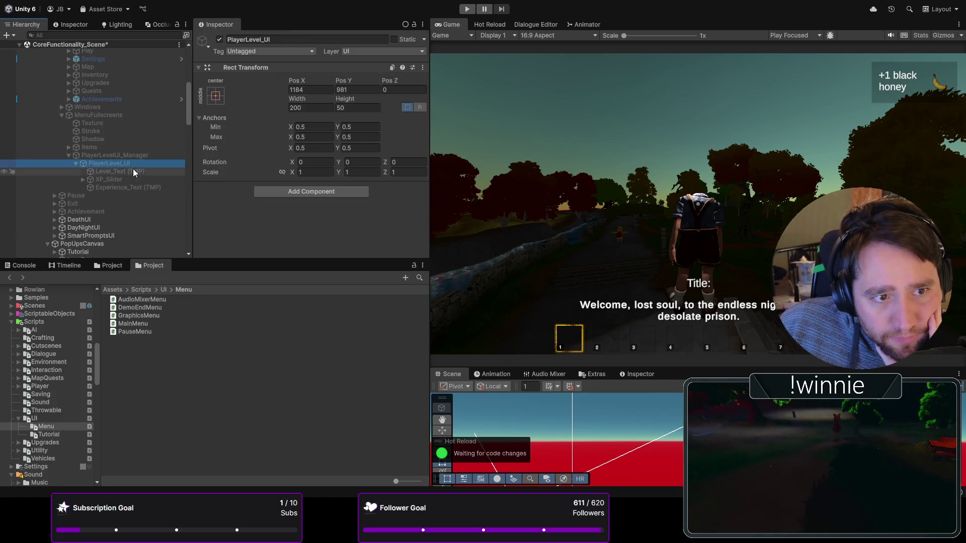
pyautogui.click(116, 156)
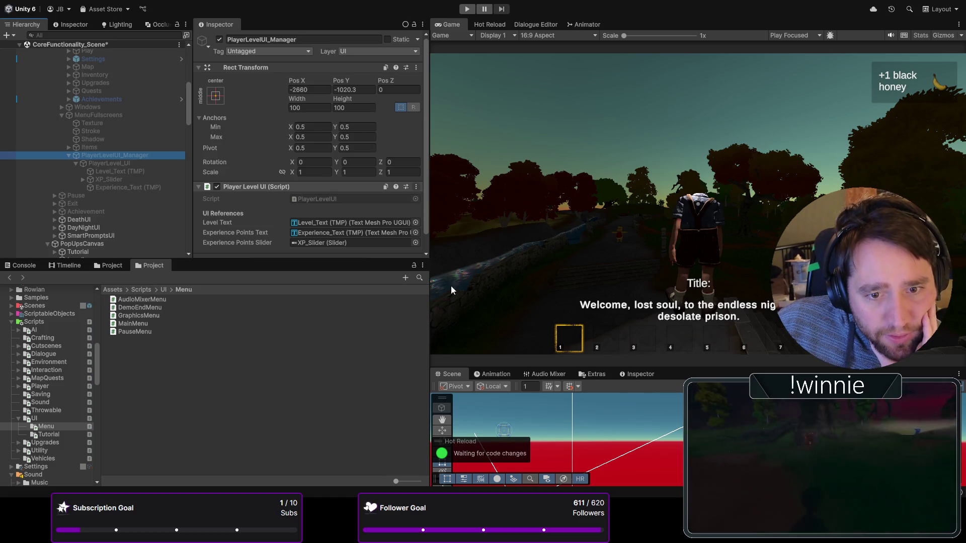
# - Select PlayerLevel and check its Player Level UI slider reference points to XP_Slider
pyautogui.scroll(10, 86, 184)
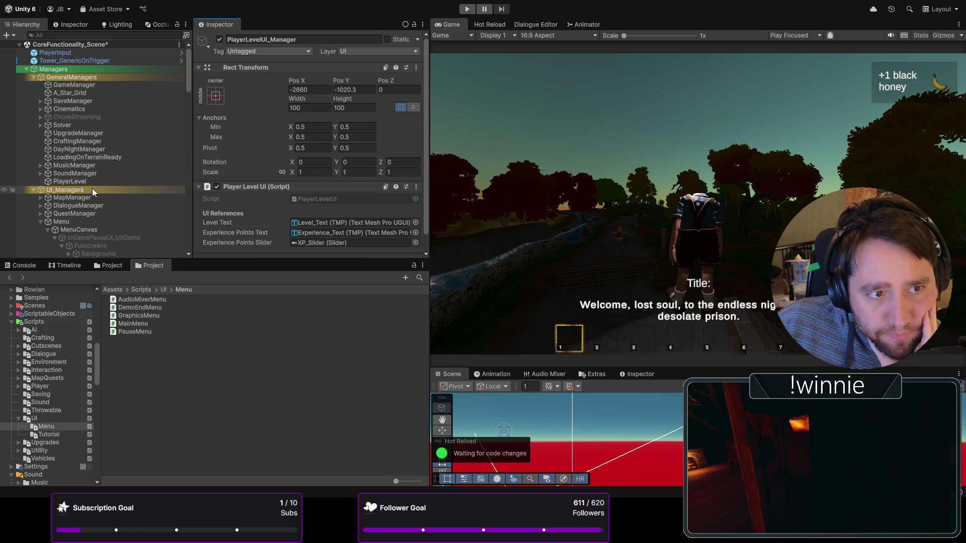
pyautogui.click(98, 182)
pyautogui.scroll(-5, 362, 212)
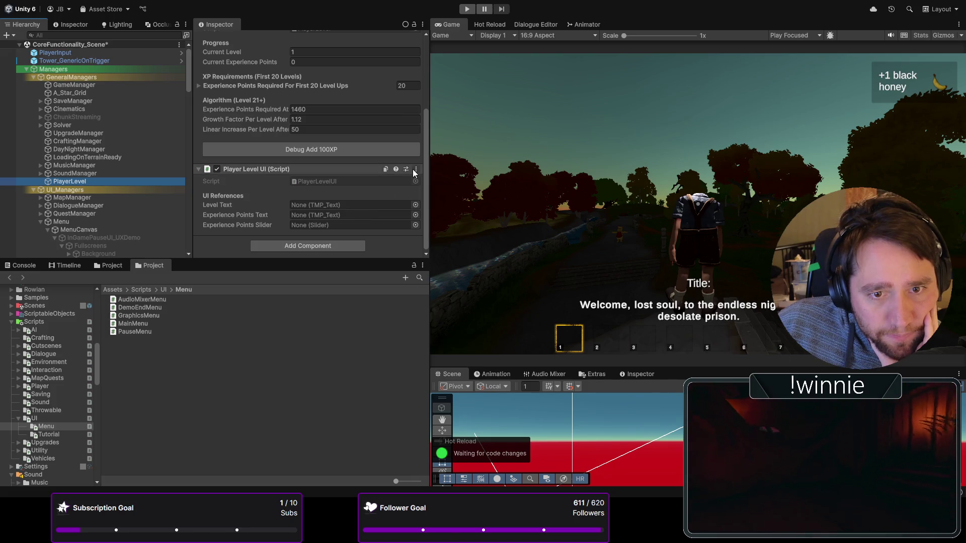
pyautogui.click(330, 226)
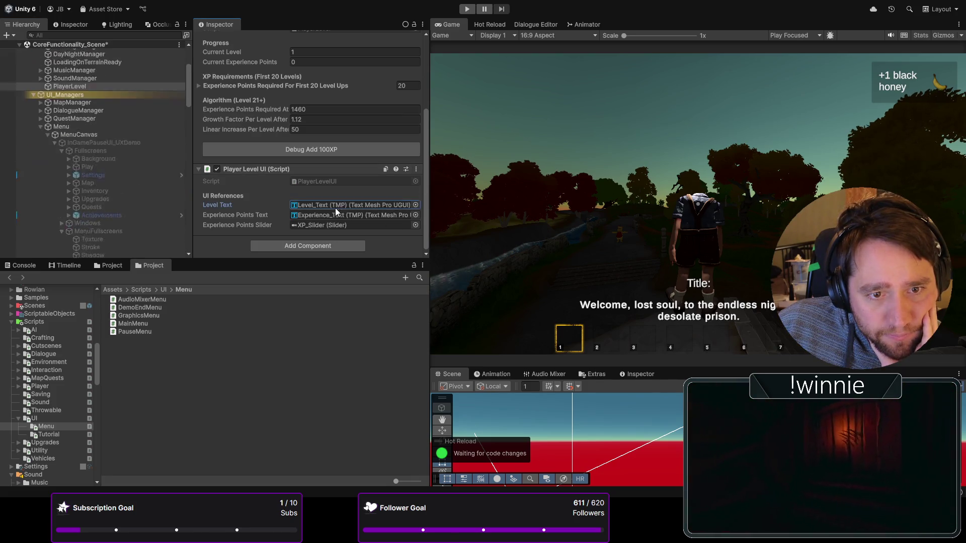
pyautogui.scroll(-8, 93, 151)
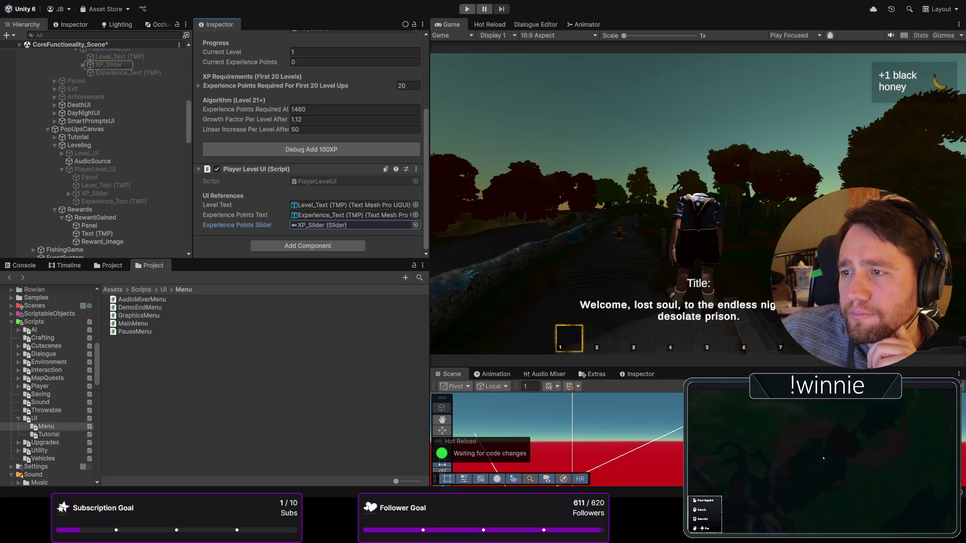
pyautogui.scroll(-5, 75, 162)
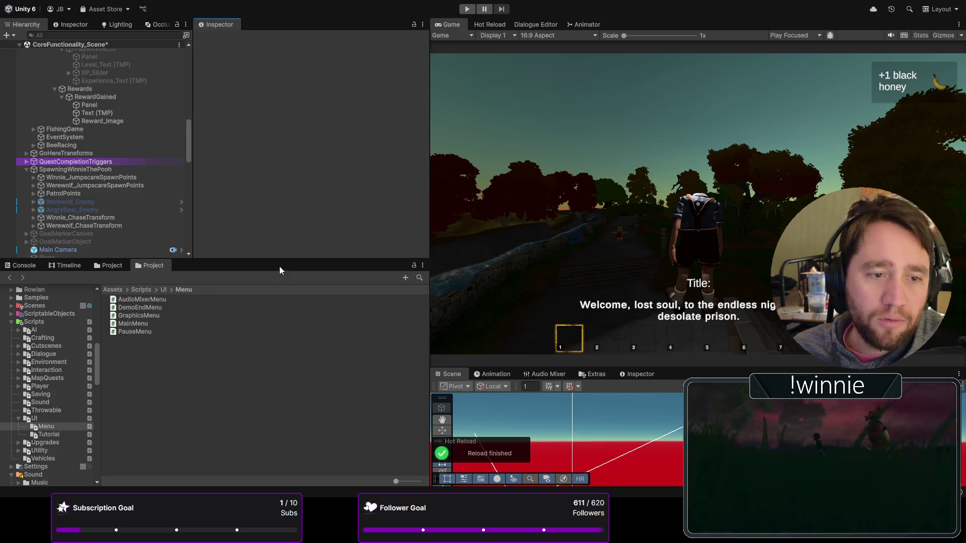
# - Wait for Hot Reload to report Reload finished for the edited scripts
pyautogui.click(251, 411)
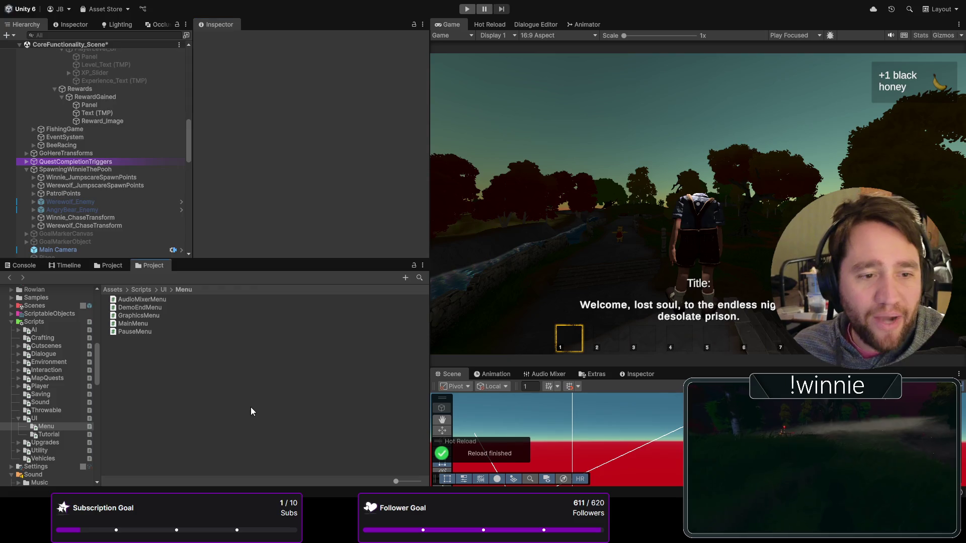
# - Select PlayerLevel under UI_Managers to show the new levelText_InGame, experiencePointsText_InGame and slider fields
pyautogui.scroll(6, 156, 199)
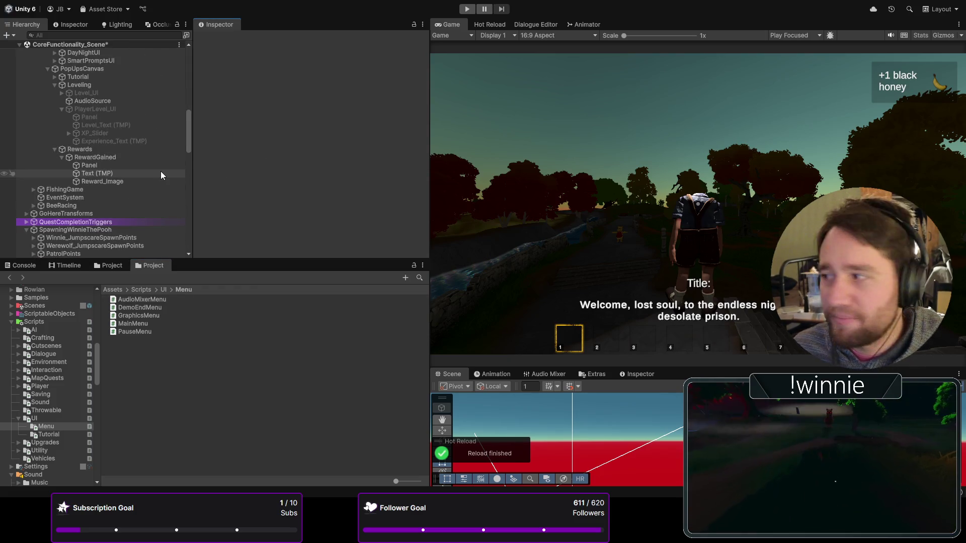
pyautogui.scroll(-2, 160, 171)
pyautogui.scroll(10, 144, 176)
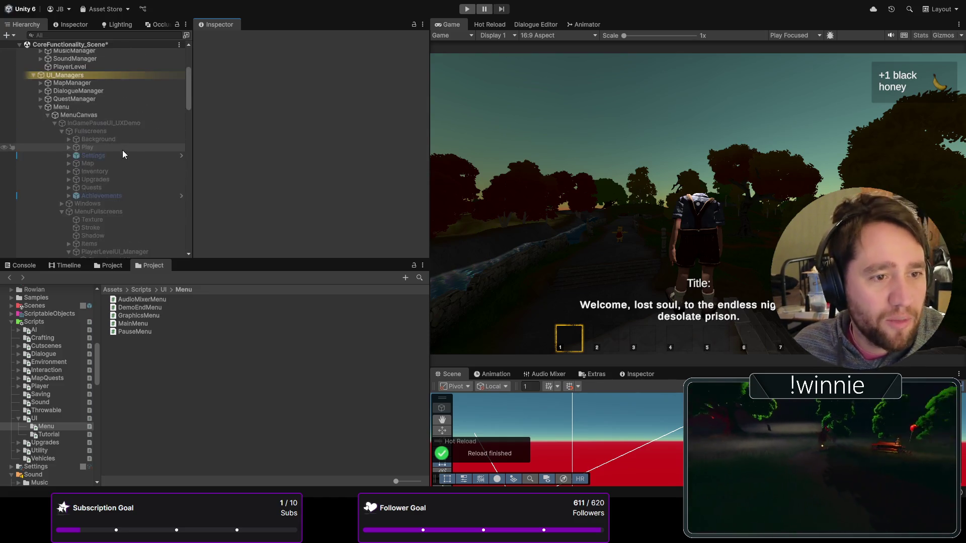
pyautogui.scroll(-10, 119, 155)
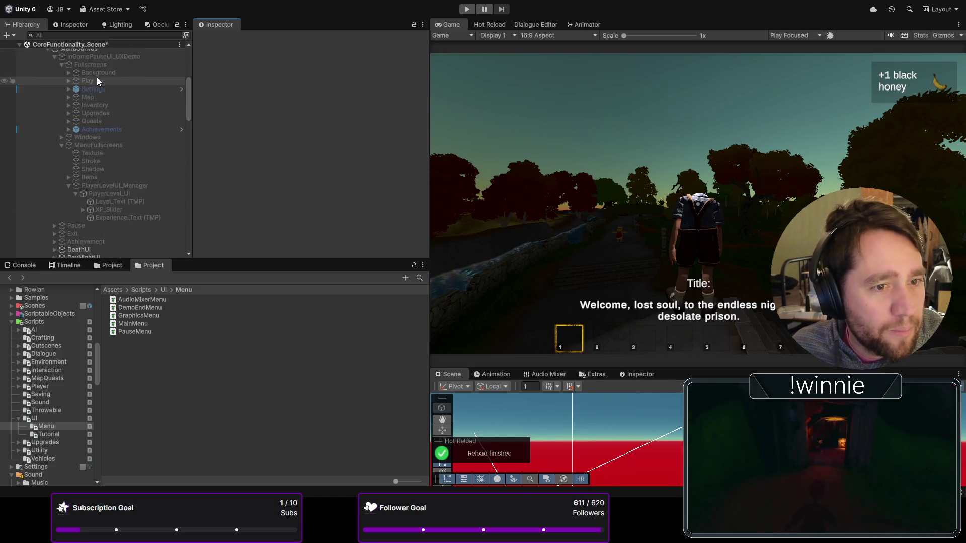
pyautogui.scroll(10, 89, 116)
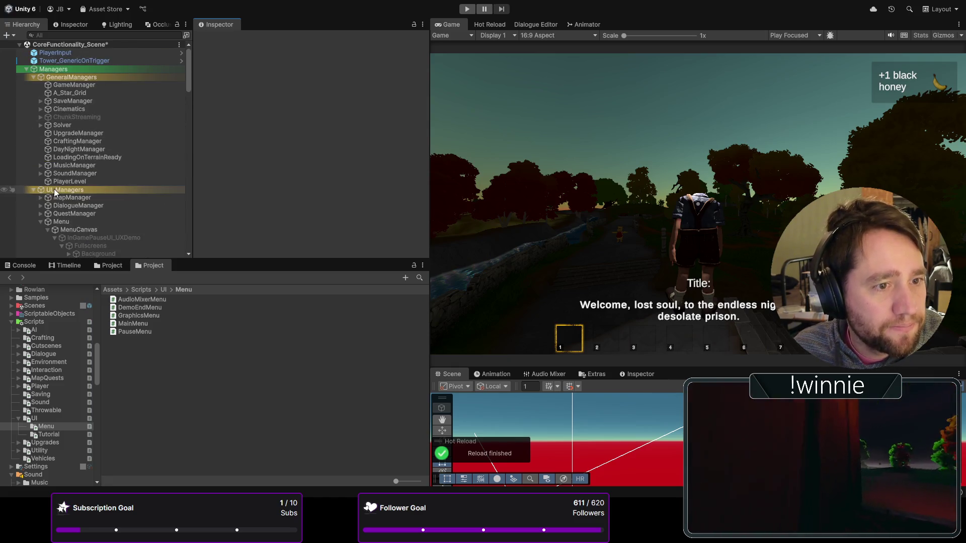
pyautogui.click(80, 149)
pyautogui.click(75, 190)
pyautogui.click(76, 181)
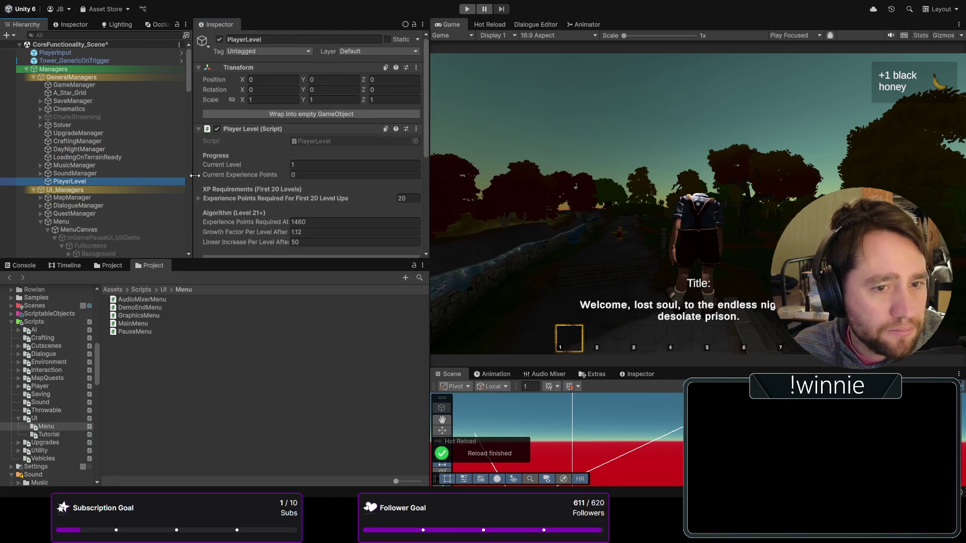
pyautogui.scroll(-5, 311, 141)
pyautogui.scroll(-2, 211, 182)
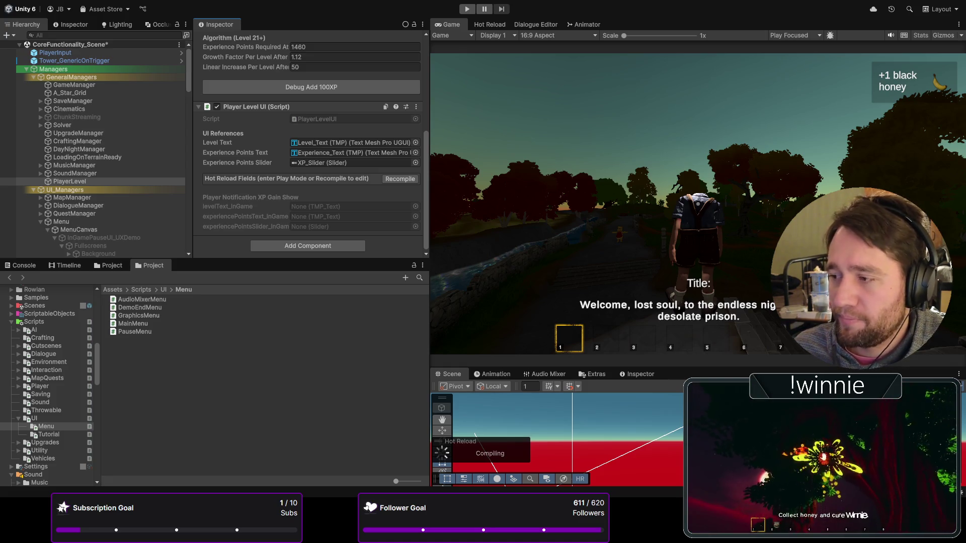
# - Find and select the XP_Slider object in the Hierarchy
pyautogui.scroll(5, 249, 171)
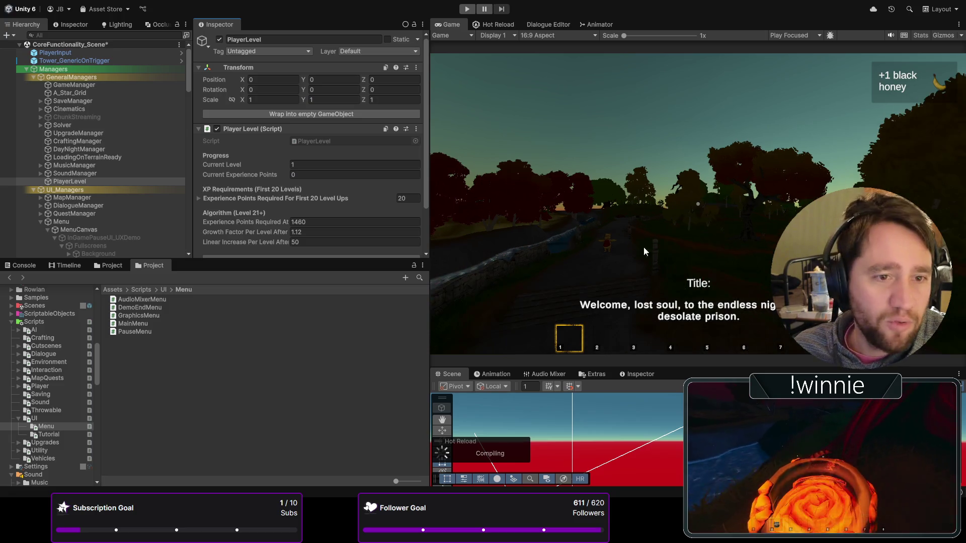
pyautogui.scroll(-6, 245, 183)
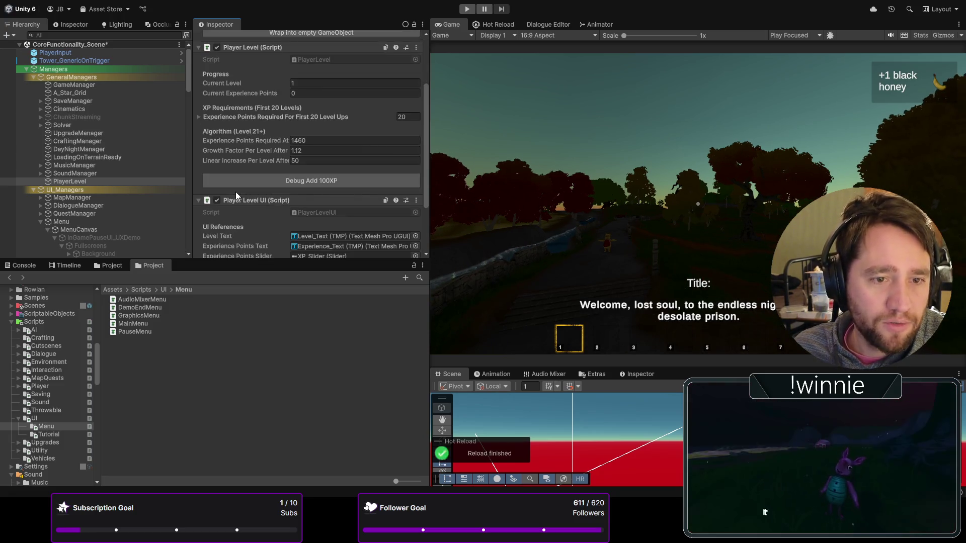
pyautogui.click(322, 181)
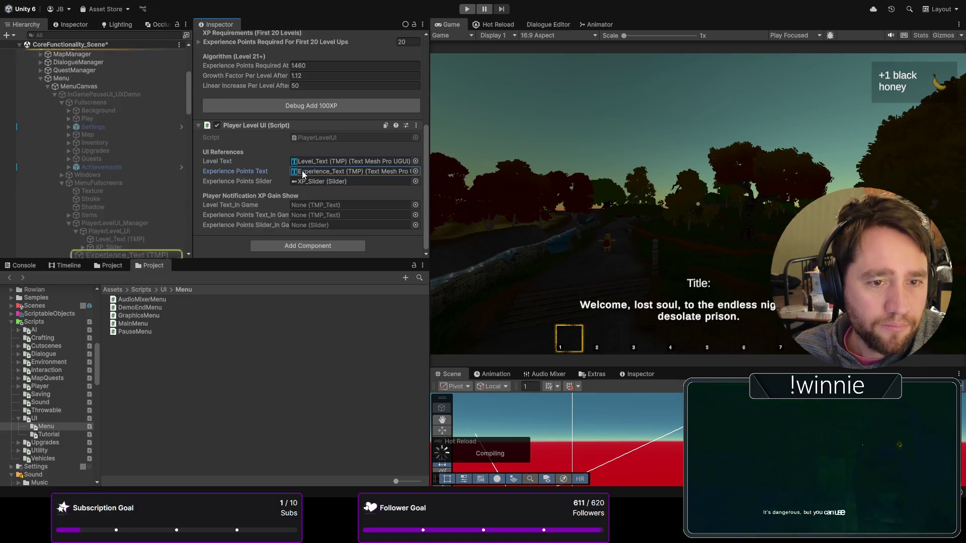
pyautogui.scroll(-10, 119, 104)
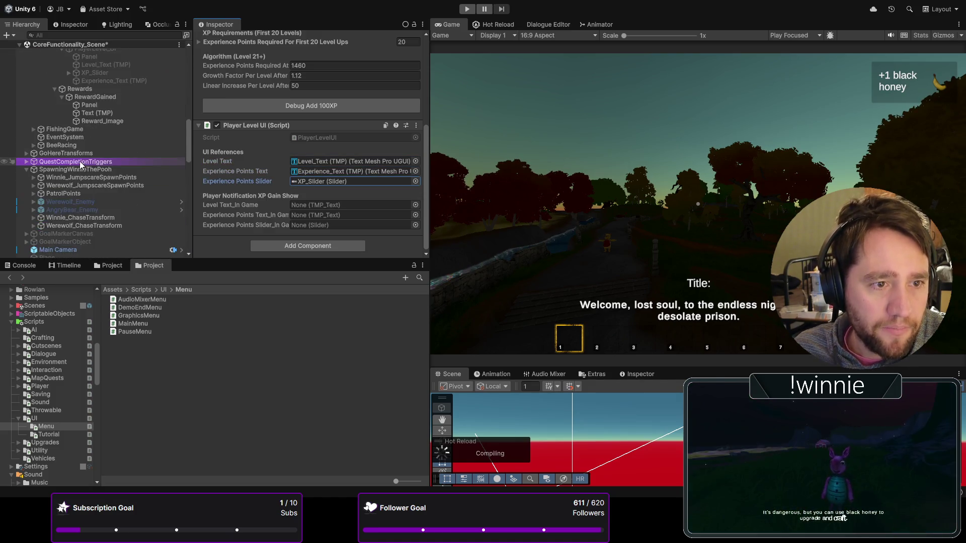
pyautogui.scroll(10, 65, 151)
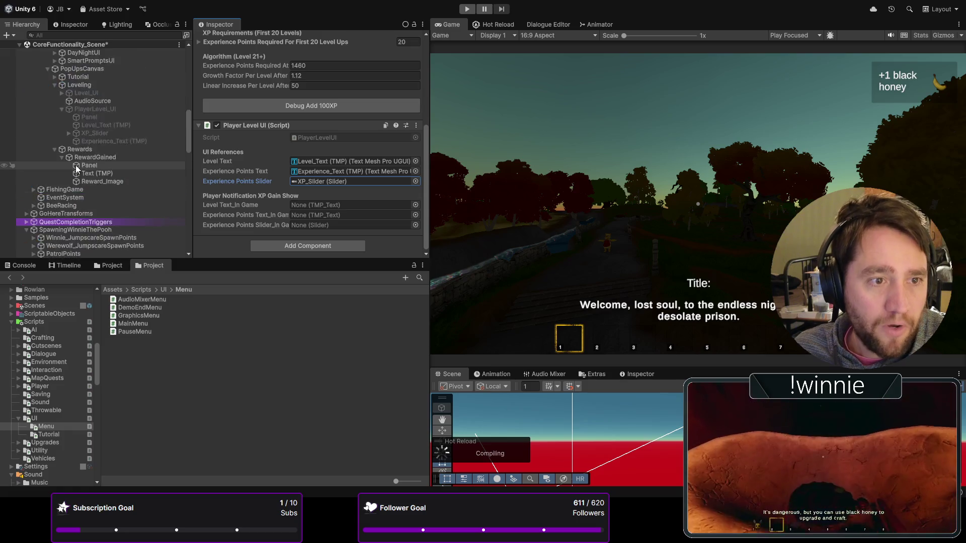
pyautogui.click(88, 194)
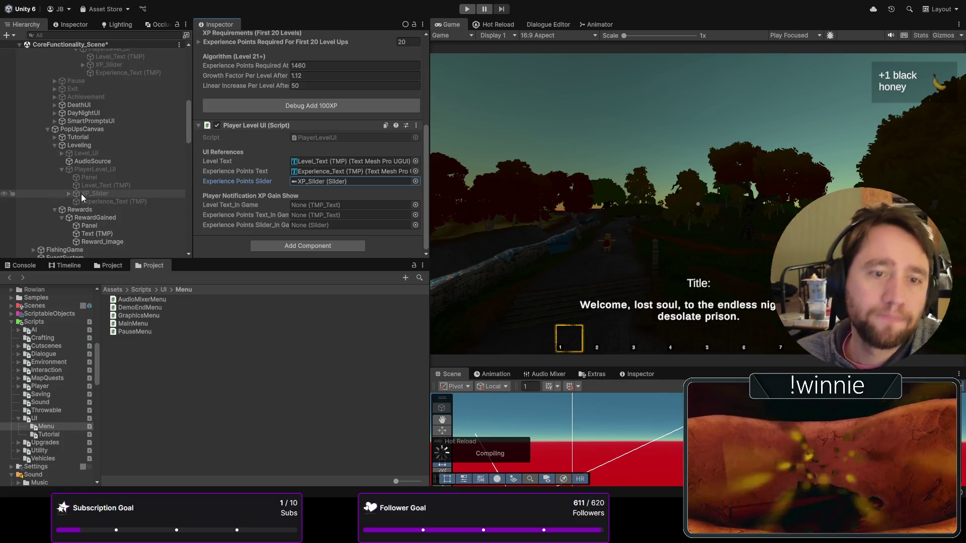
# - Assign XP_Slider, Experience_Text and Level_Text to Player Level UI's three _In Game fields
pyautogui.moveTo(226, 215); pyautogui.dragTo(327, 225)
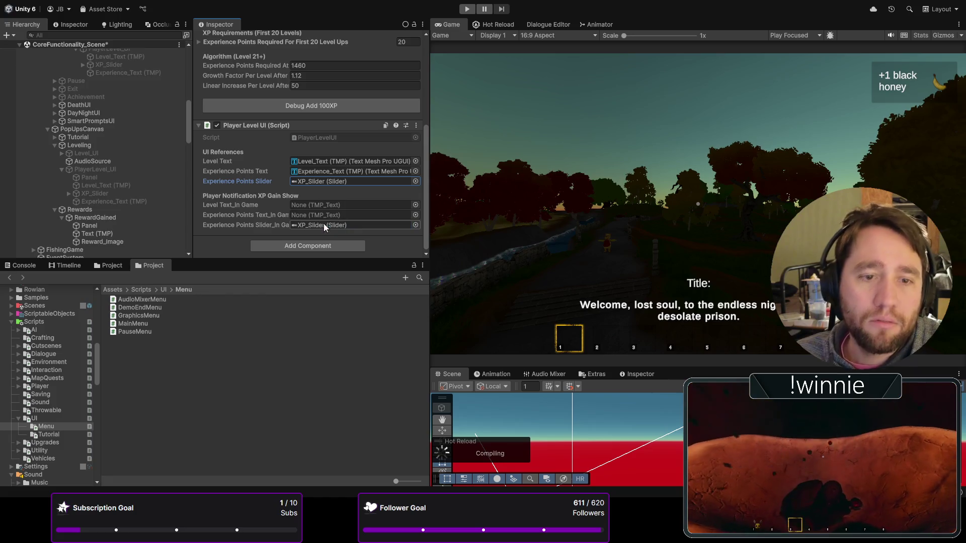
pyautogui.moveTo(107, 201); pyautogui.dragTo(322, 211)
pyautogui.moveTo(106, 186); pyautogui.dragTo(304, 207)
pyautogui.click(306, 224)
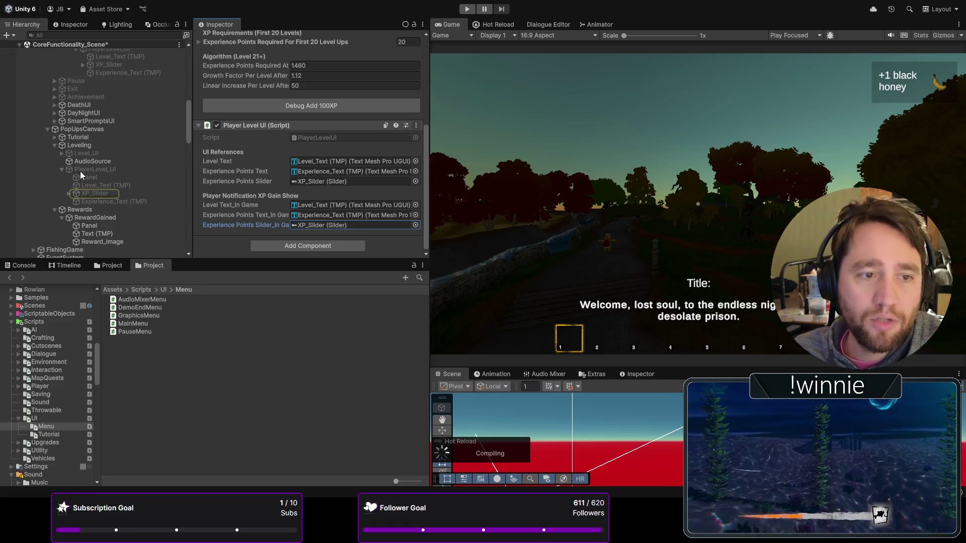
pyautogui.click(437, 261)
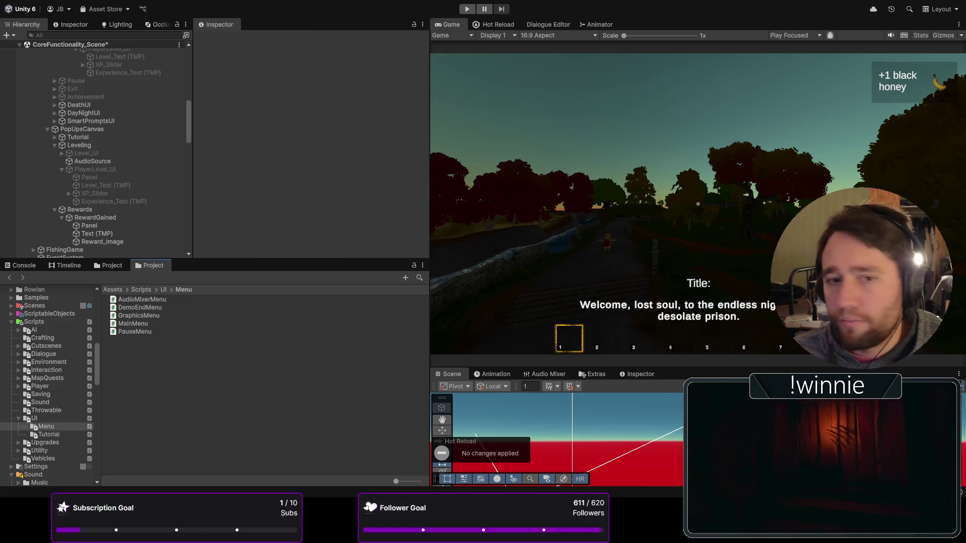
# - Reselect PlayerLevel and press Recompile under Hot Reload Fields in Player Level UI (Script)
pyautogui.click(127, 169)
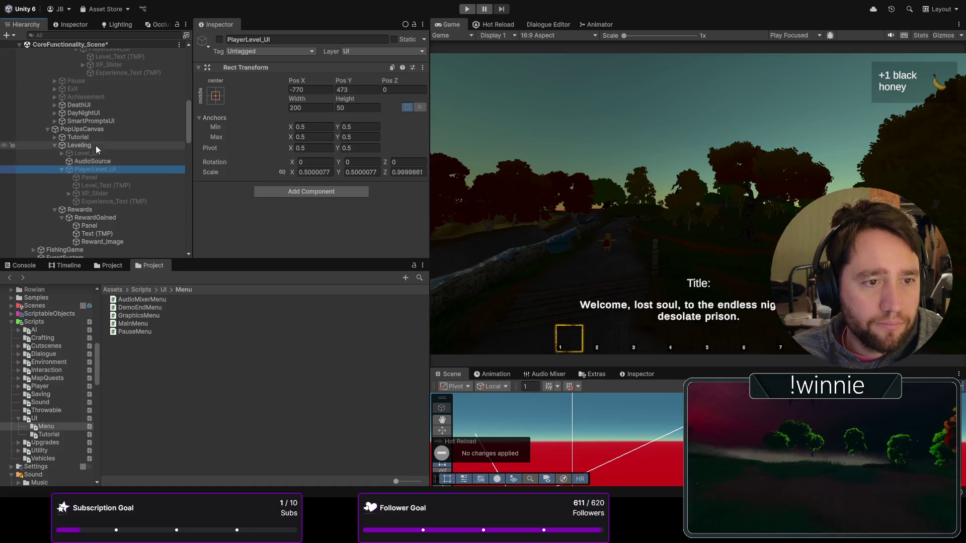
pyautogui.scroll(10, 99, 137)
pyautogui.click(76, 183)
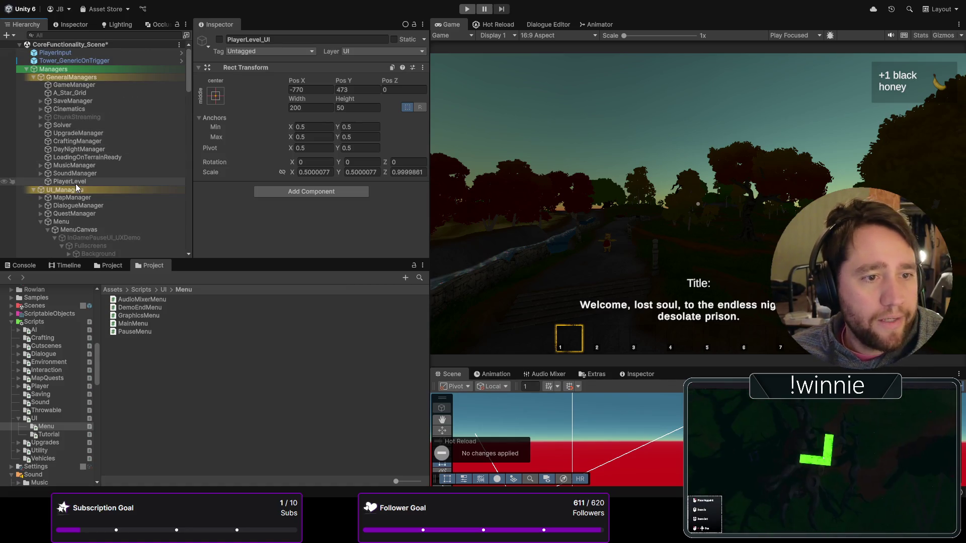
pyautogui.scroll(-5, 273, 173)
pyautogui.click(387, 184)
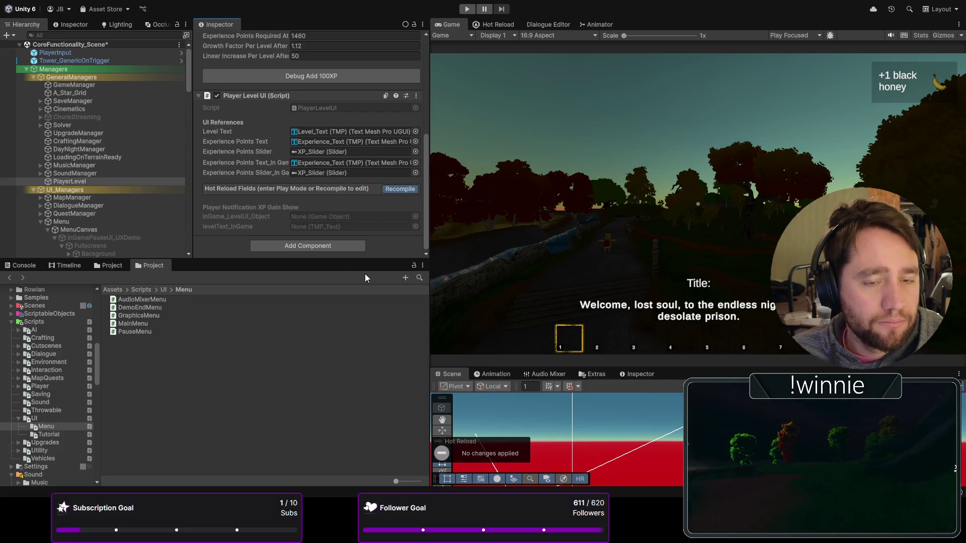